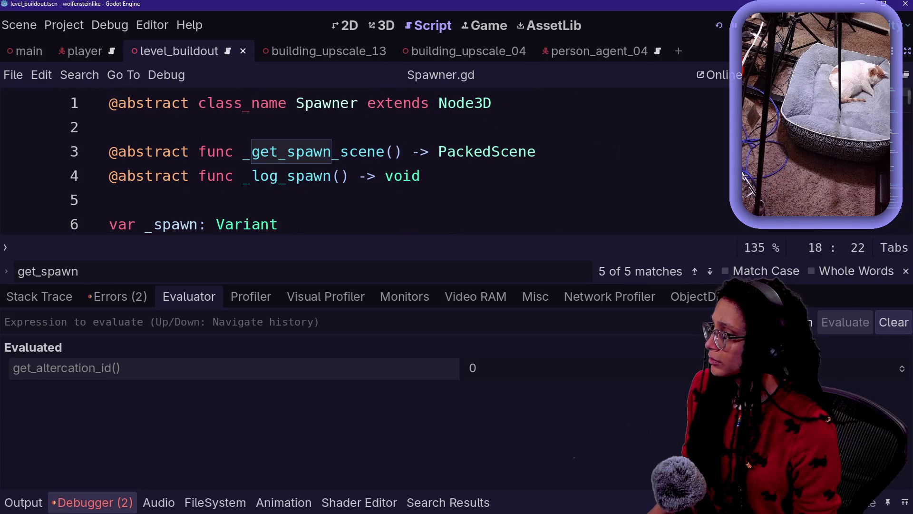
Step: Show the out-of-bounds error's stack trace and open the _ready and _ready_fates frames
click(191, 151)
scroll(362, 161, up, 7)
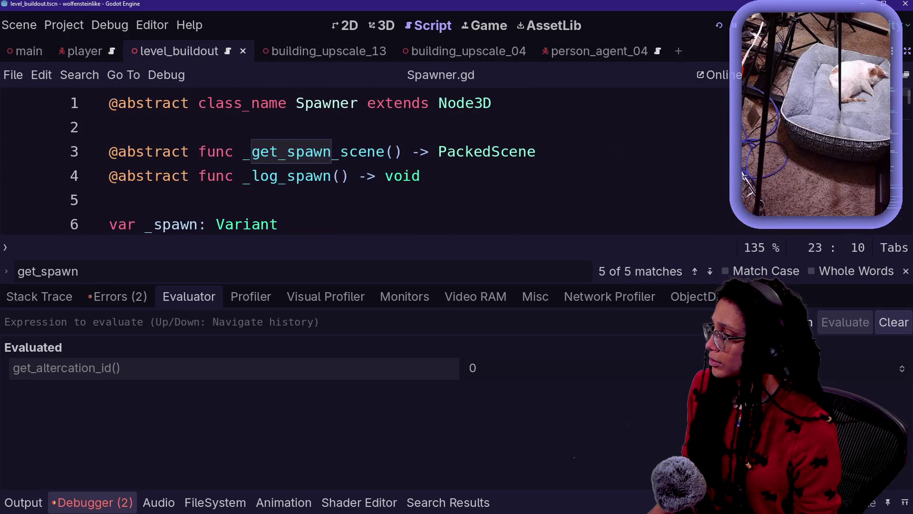
click(67, 297)
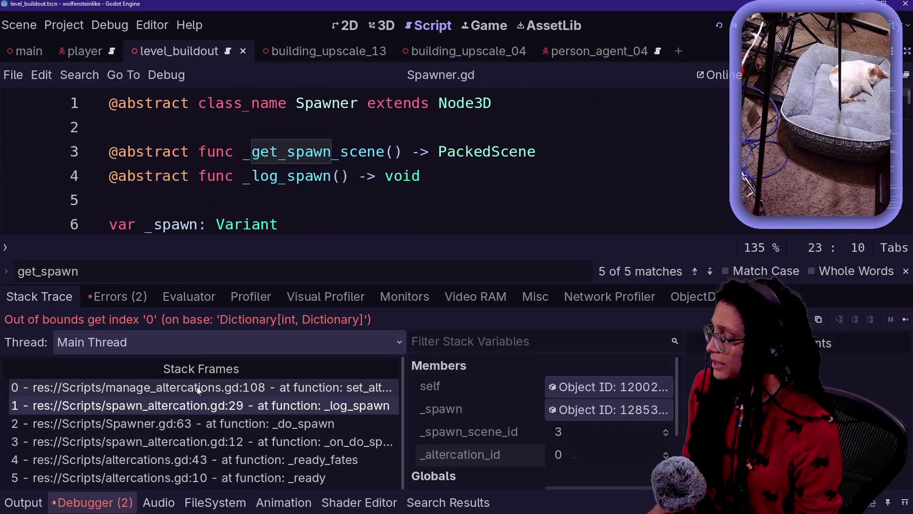
click(281, 477)
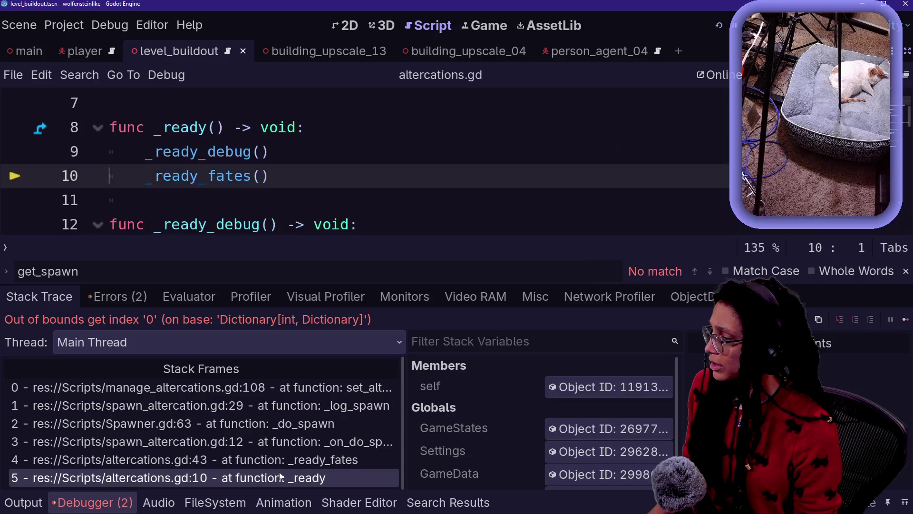
scroll(362, 162, up, 2)
scroll(362, 161, down, 3)
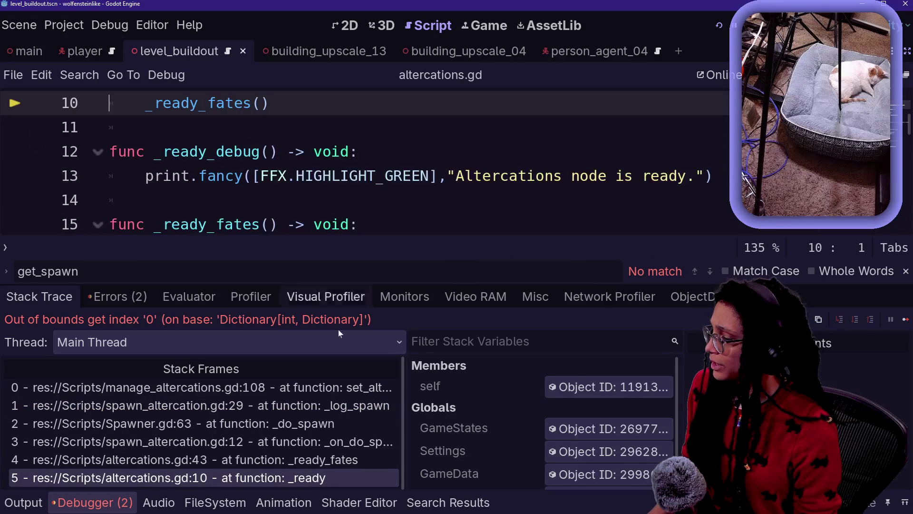
click(214, 459)
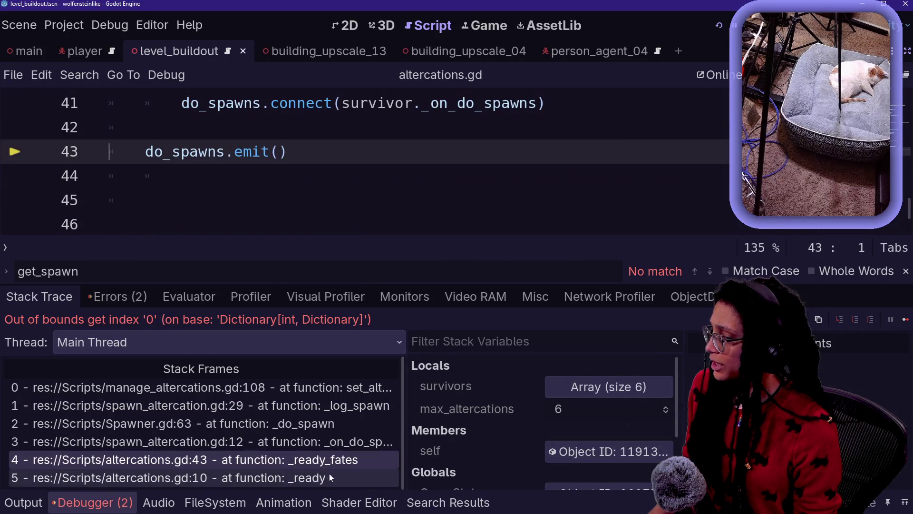
Step: Open the _on_do_spawns frame in spawn_altercation.gd at line 12
scroll(361, 162, up, 4)
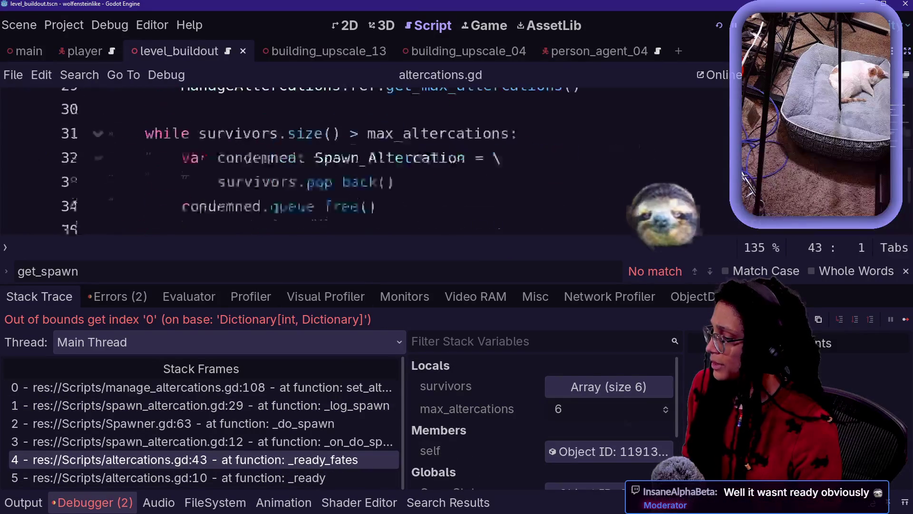
scroll(361, 161, up, 2)
click(342, 445)
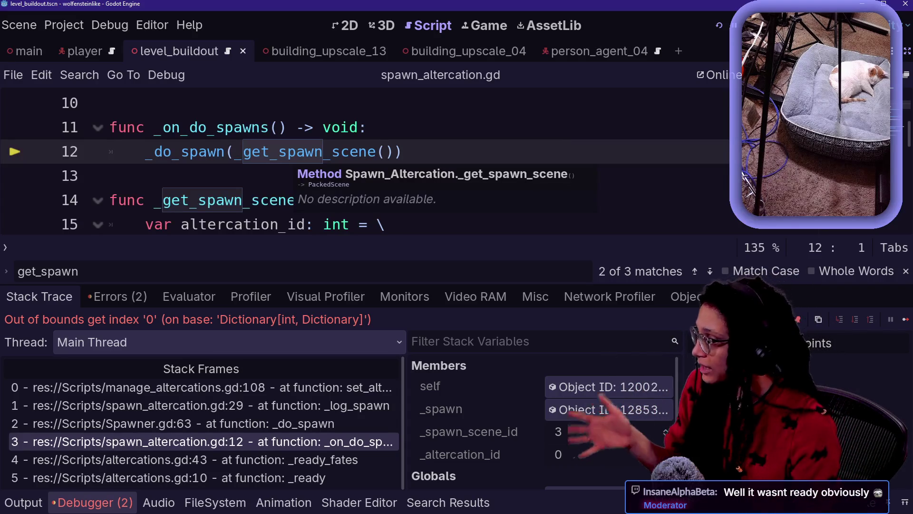
key(Down)
key(Up)
key(End)
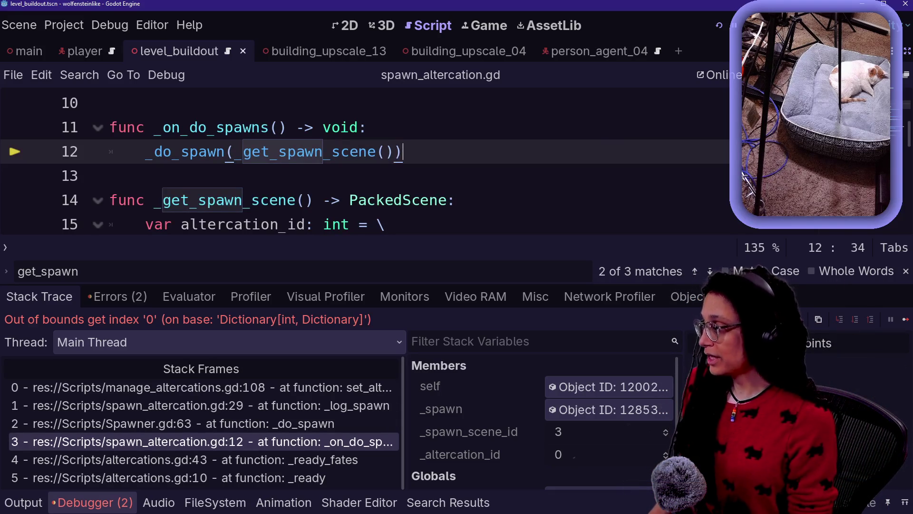
Step: Hide the bottom panel and step into the _log_spawn call with F12
key(alt+o)
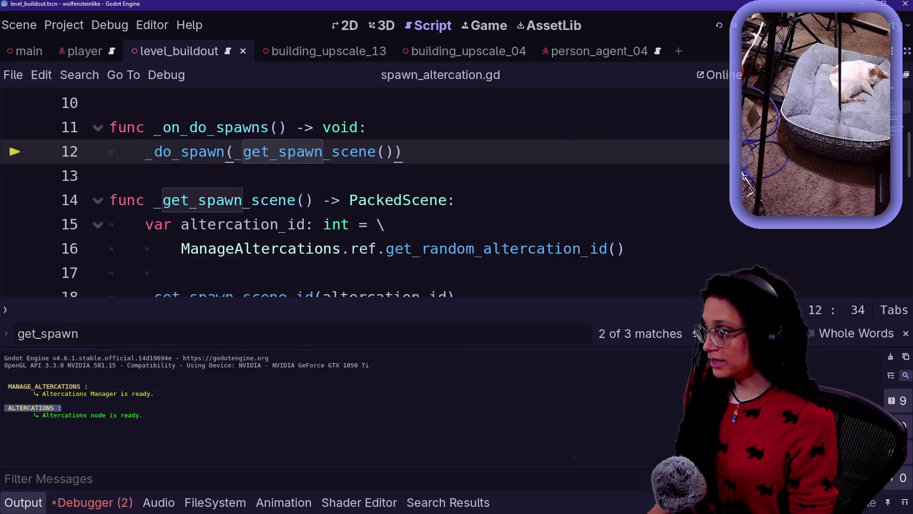
key(alt+o)
key(F12)
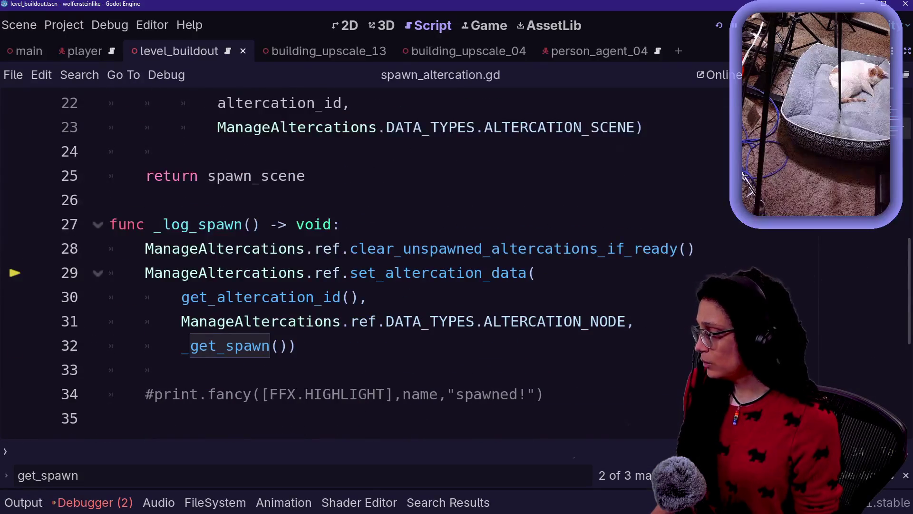
Step: Insert an empty line after line 28 in _log_spawn
click(296, 345)
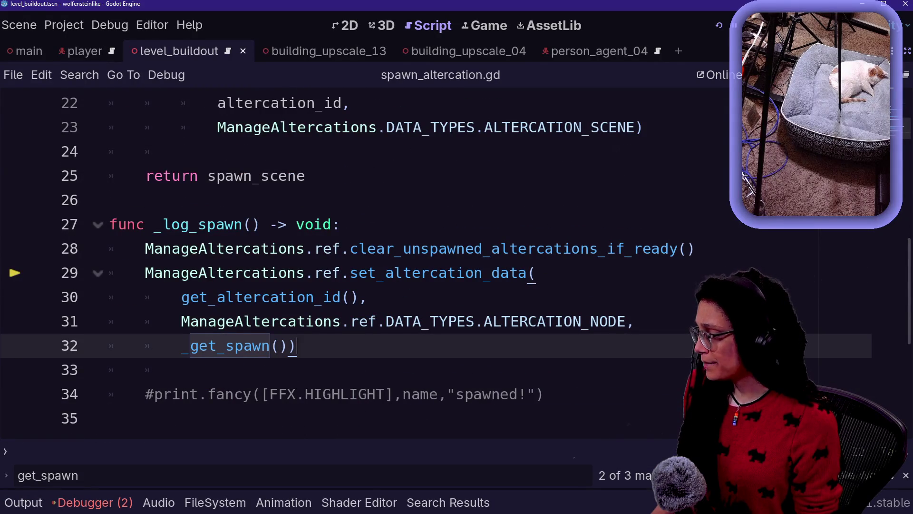
drag(181, 297, 351, 297)
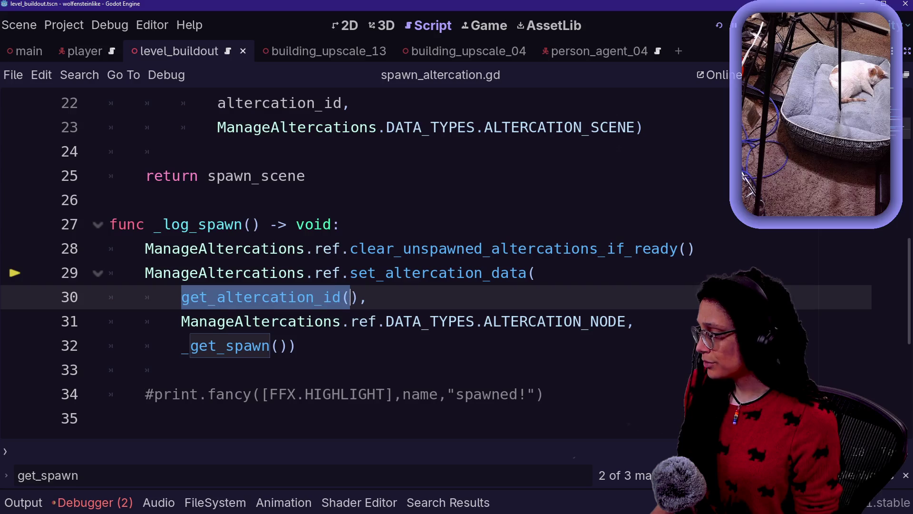
click(661, 248)
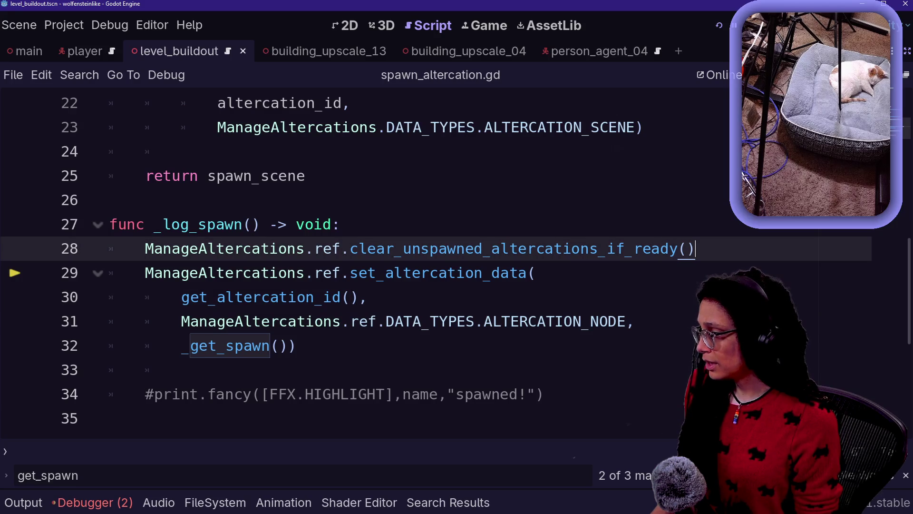
mouse_move(181, 297)
mouse_down()
mouse_move(366, 297)
mouse_move(341, 297)
mouse_up()
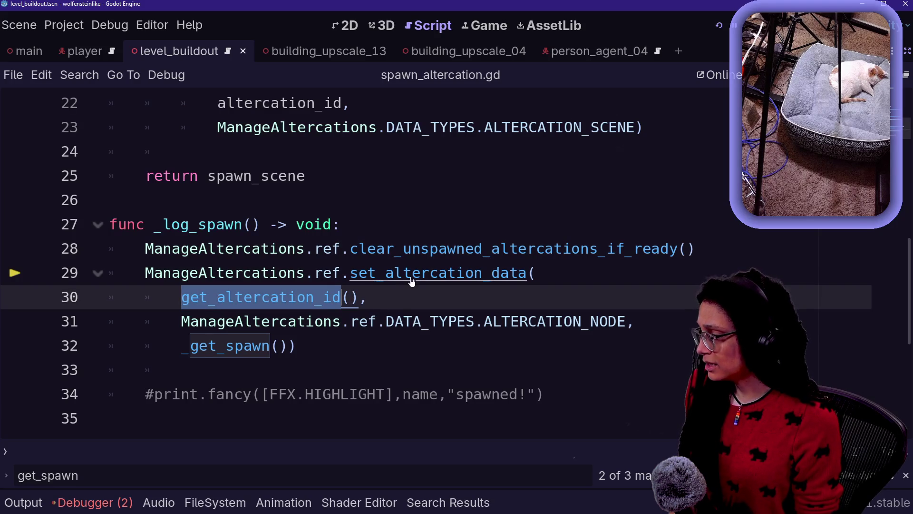
click(696, 248)
key(Return)
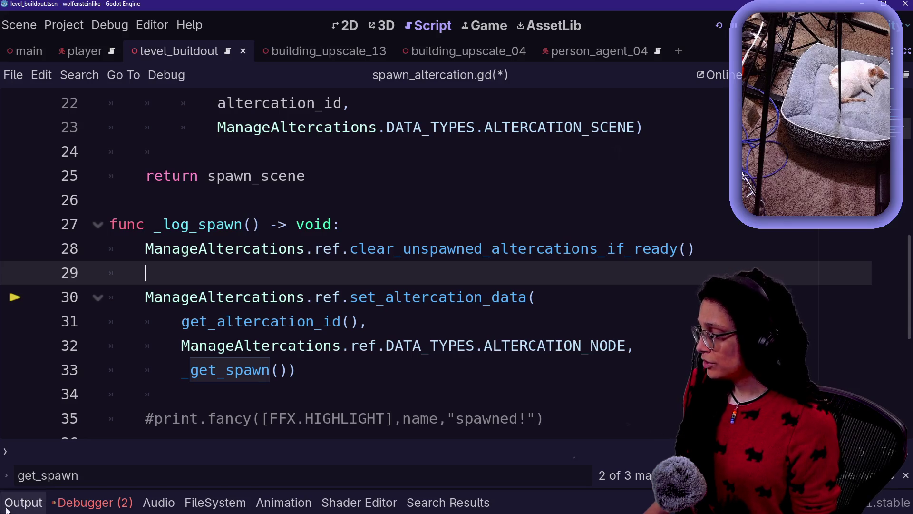
Step: Review the output log and the _on_do_spawns and _log_spawn frames, then start a new script search
click(24, 502)
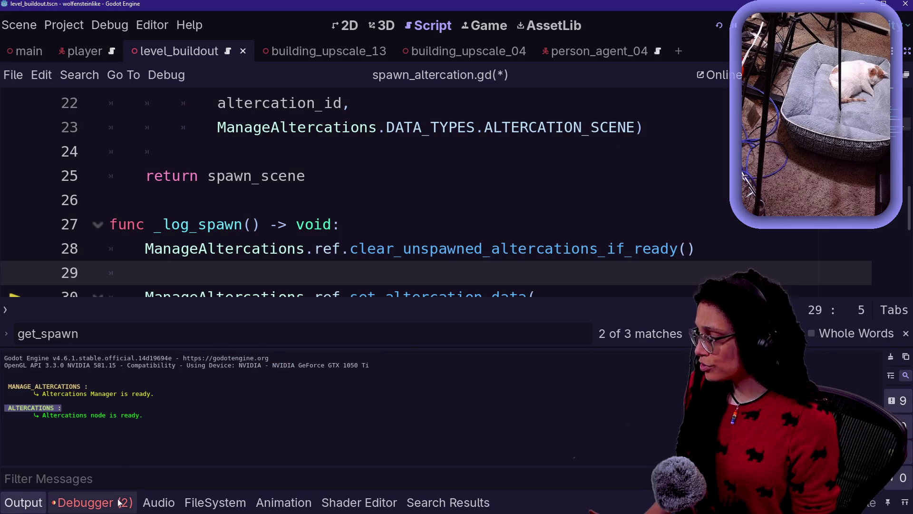
click(97, 503)
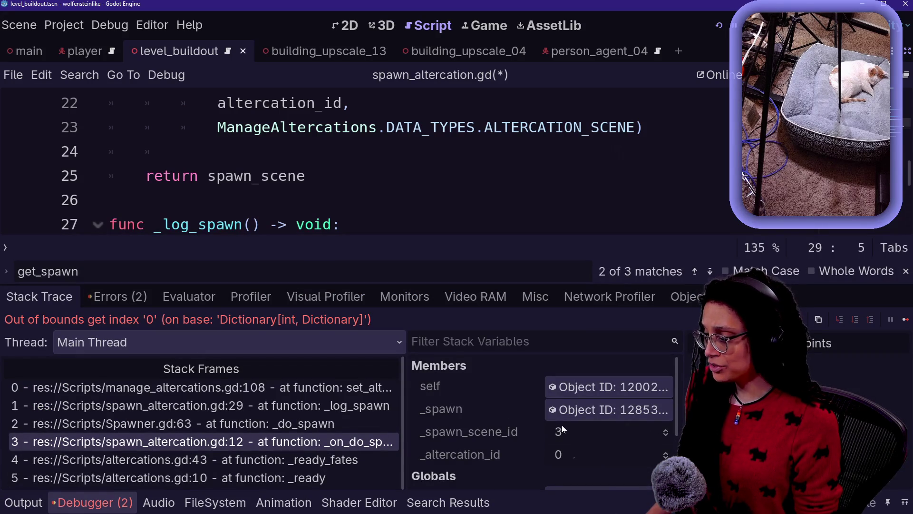
click(333, 200)
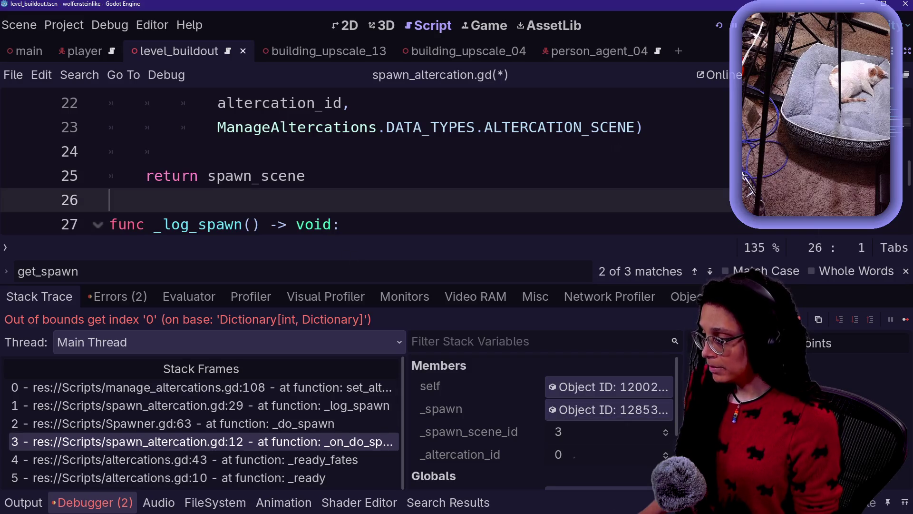
key(F11)
key(F11)
key(F11)
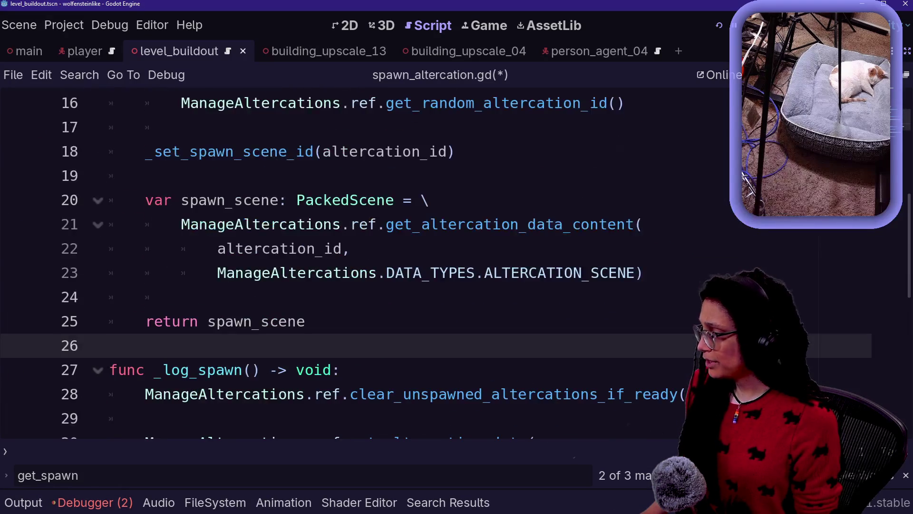
key(F11)
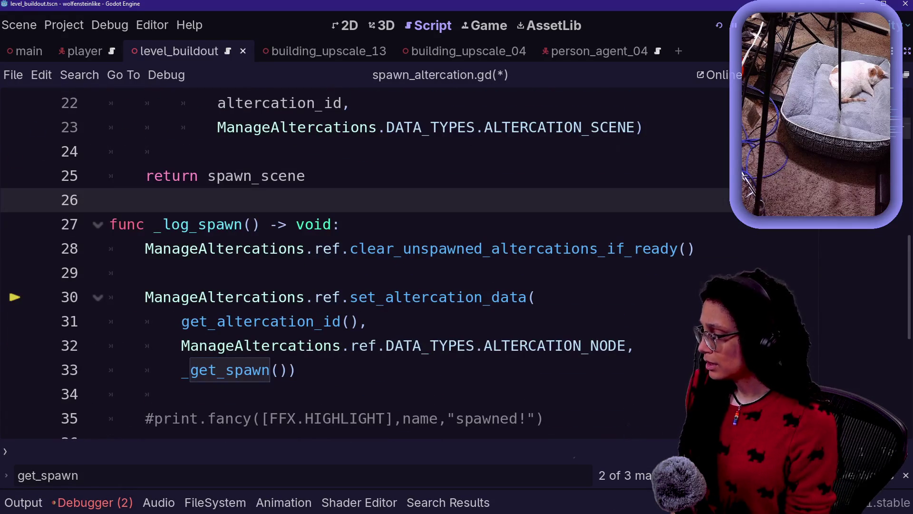
click(381, 346)
key(ctrl+f)
Step: Search the script for 'spawn_scene_id' and inspect altercation_id on line 18
text(spawn_i)
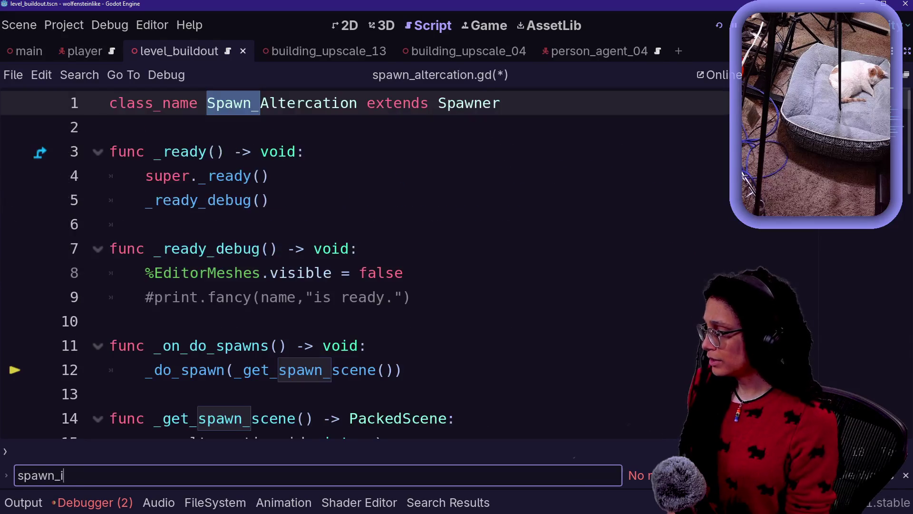
key(BackSpace)
text(scene_id)
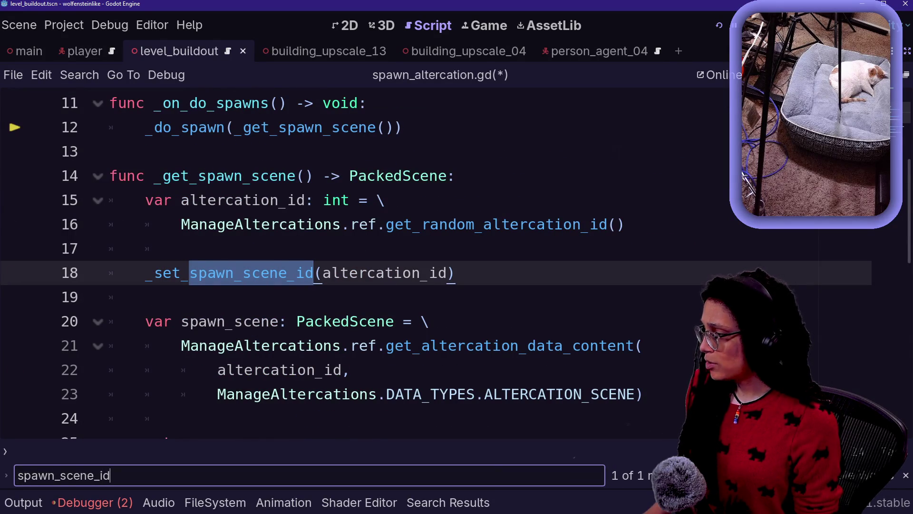
click(323, 272)
drag(322, 273, 430, 273)
click(429, 273)
drag(331, 273, 404, 272)
click(402, 272)
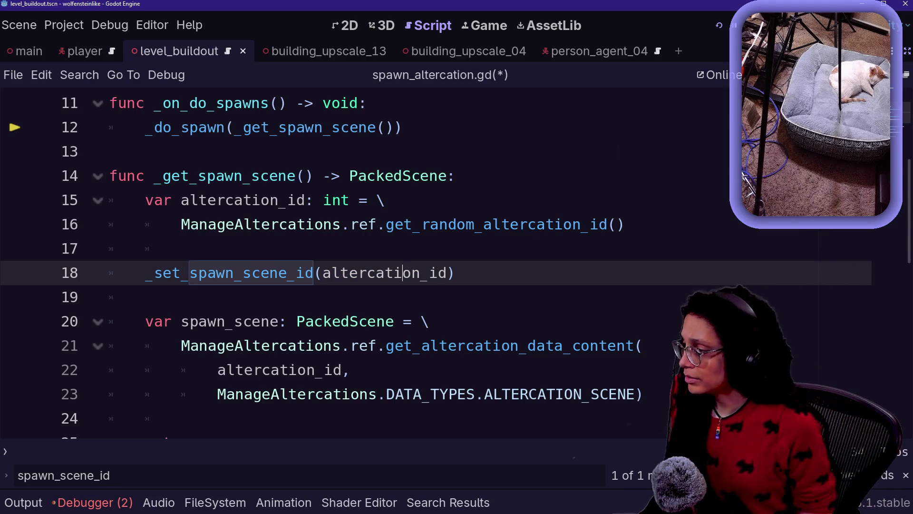
Step: Remove a stray space on line 16 and select its get_random_altercation_id call
key(Up)
key(Up)
click(528, 224)
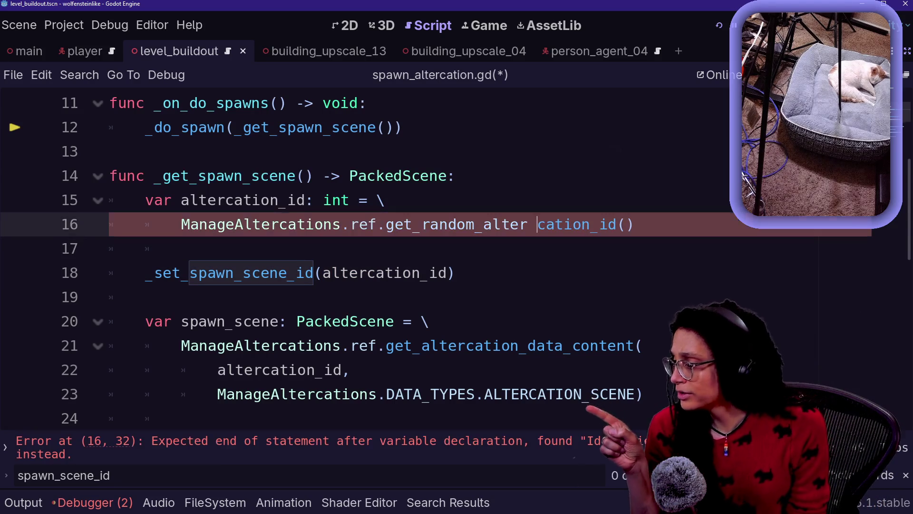
key(BackSpace)
click(181, 248)
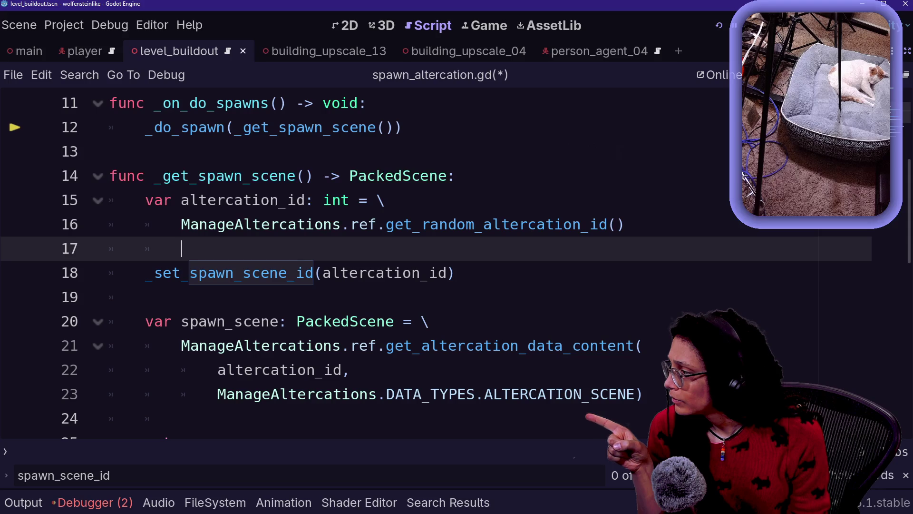
drag(182, 224, 625, 224)
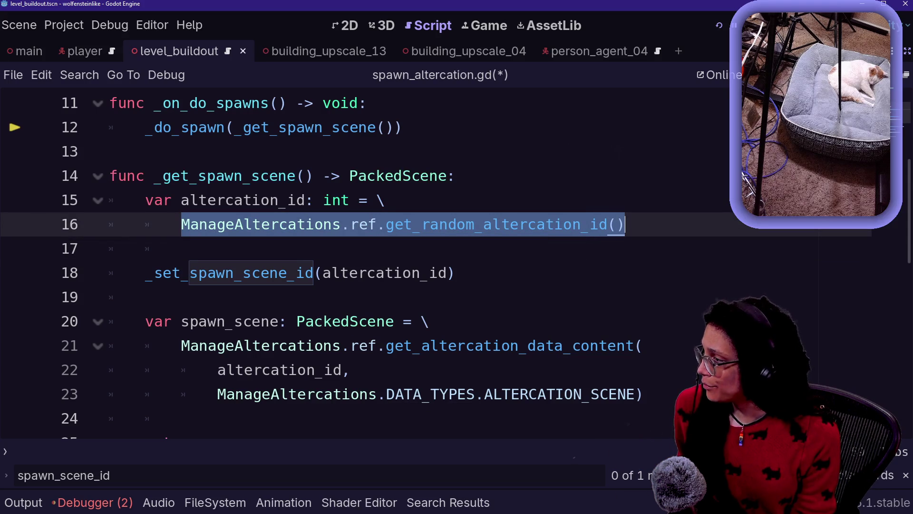
click(266, 151)
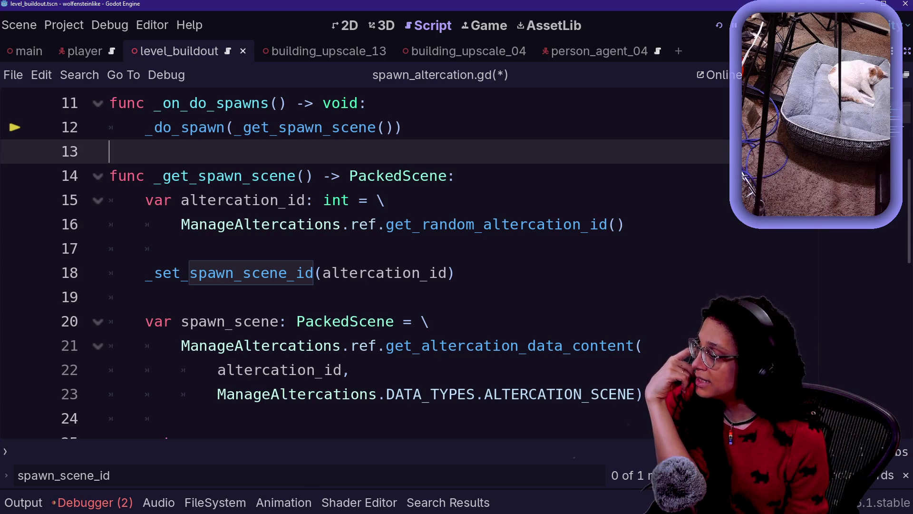
Step: Jump to the get_random_altercation_id definition in manage_altercations.gd
drag(322, 273, 430, 272)
click(438, 273)
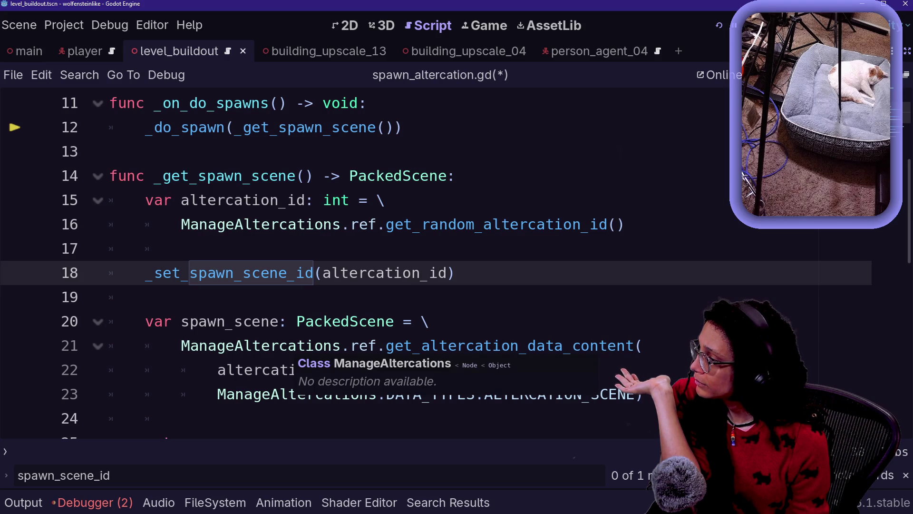
scroll(295, 347, up, 2)
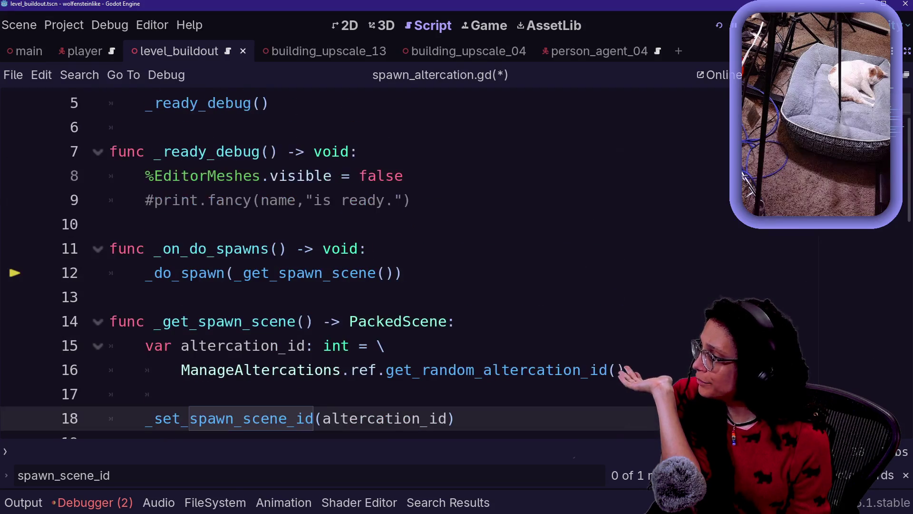
scroll(495, 300, down, 1)
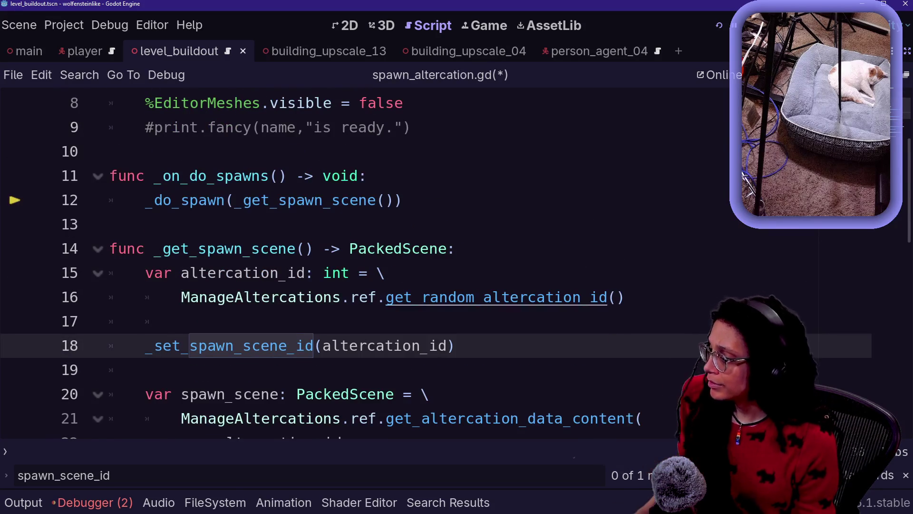
ctrl+click(495, 300)
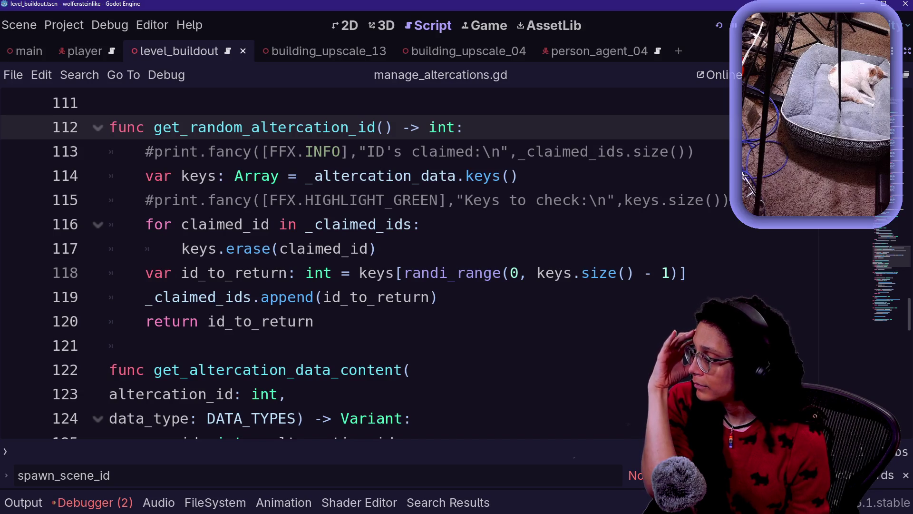
Step: Uncomment the two print.fancy debug lines with Ctrl+K
drag(336, 127, 333, 151)
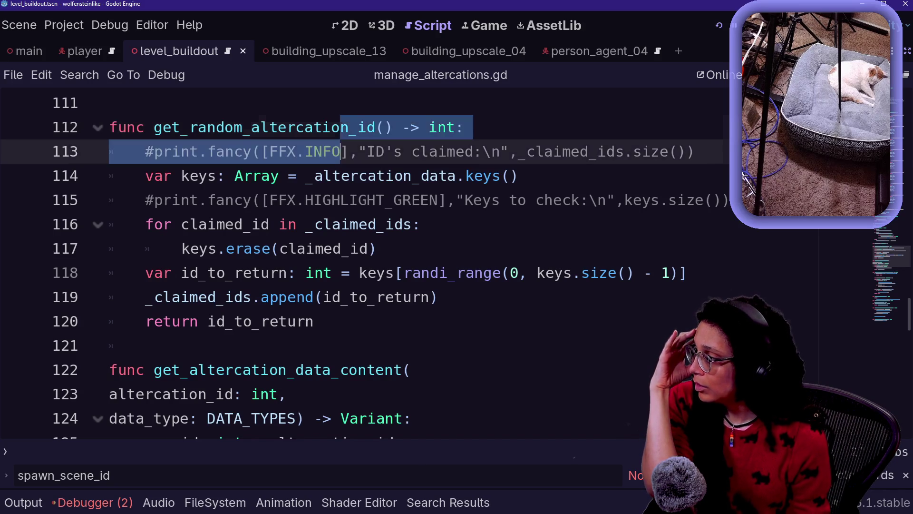
click(333, 152)
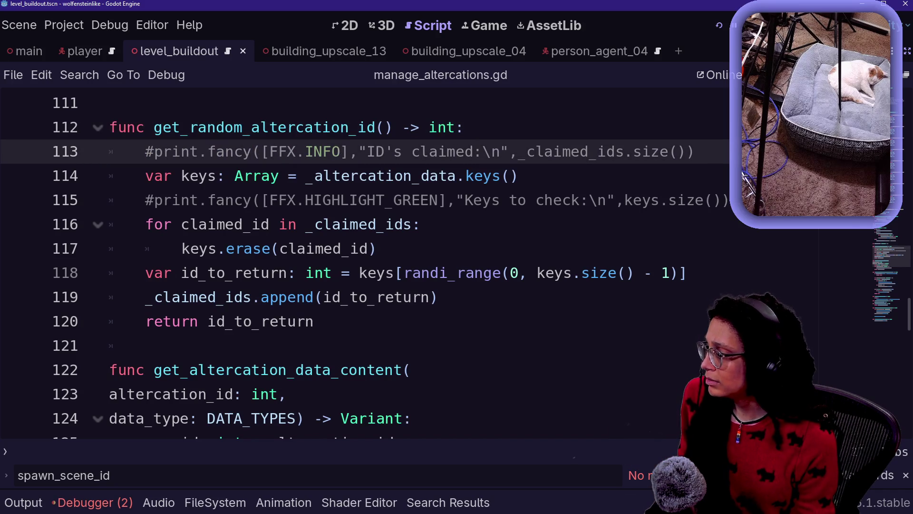
alt+click(333, 199)
key(ctrl+k)
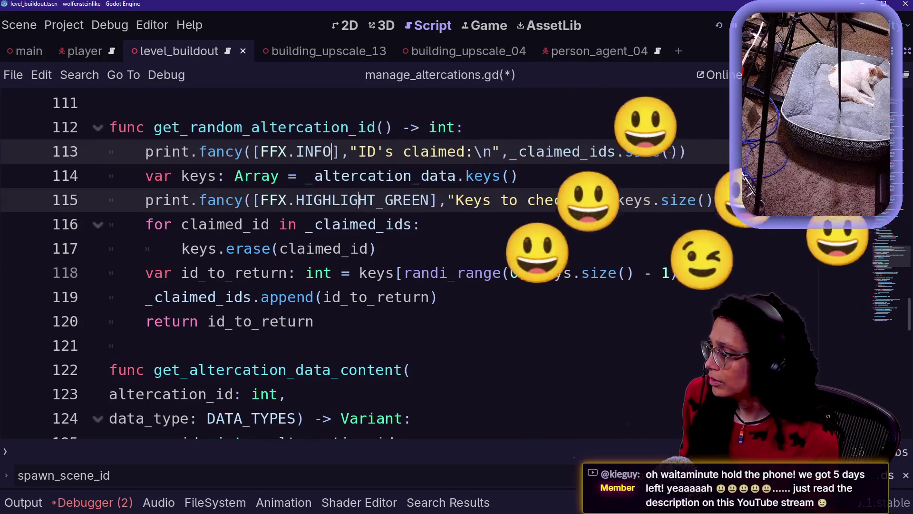
Step: Check the randi_range call on line 118 and run the game to see the debug prints
click(333, 224)
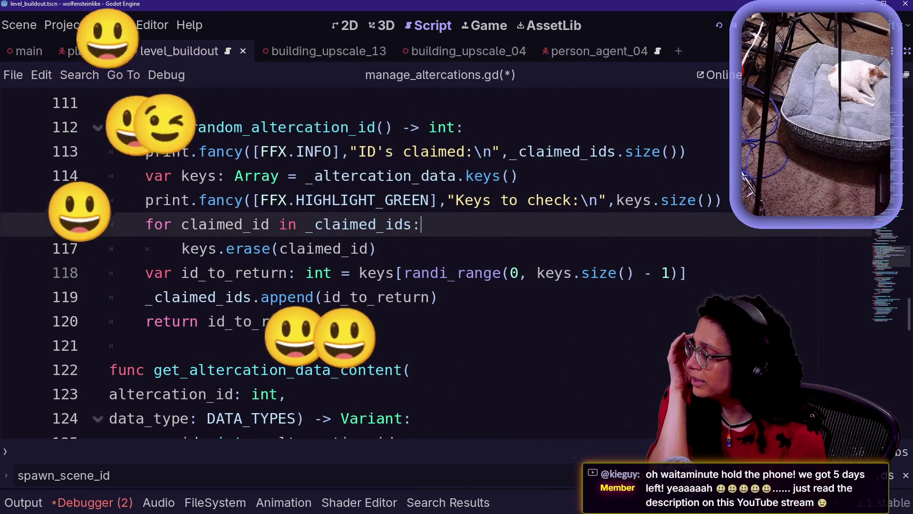
click(518, 272)
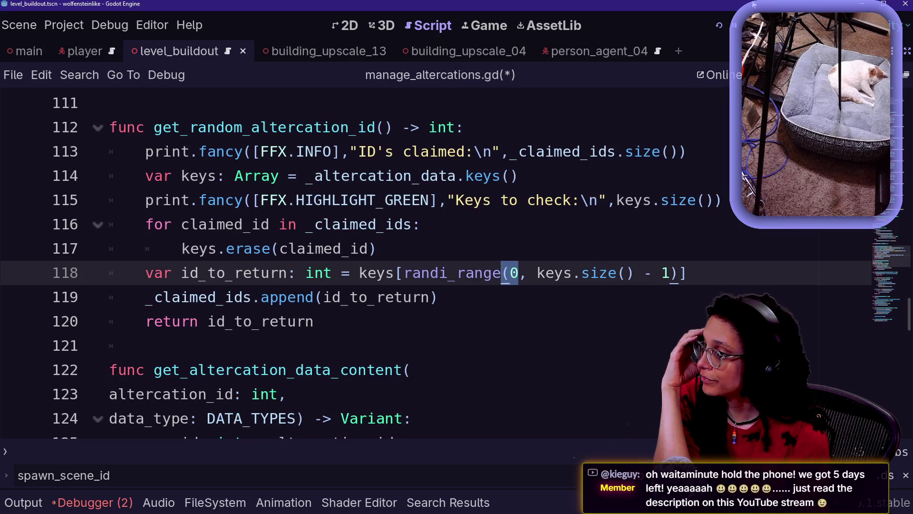
click(721, 31)
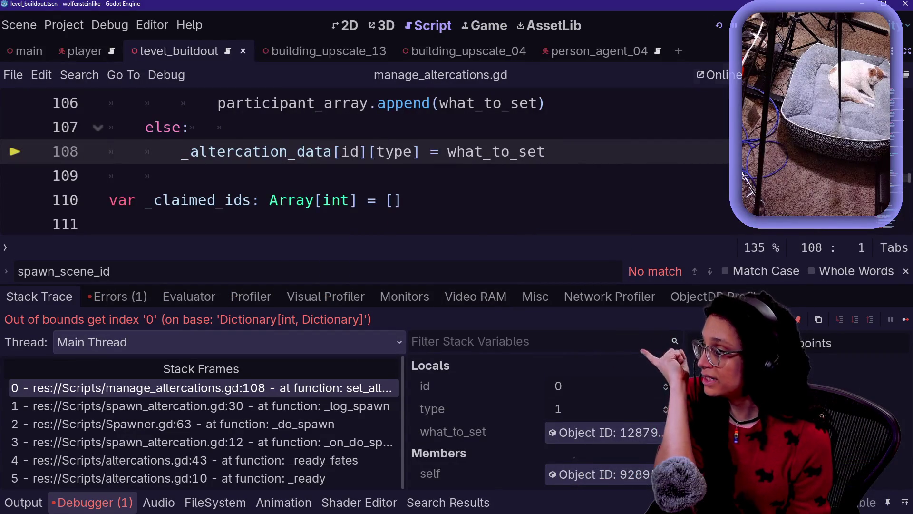
Step: Read the Output log (ID's claimed 0, Keys to check 8), then switch to the browser
click(24, 502)
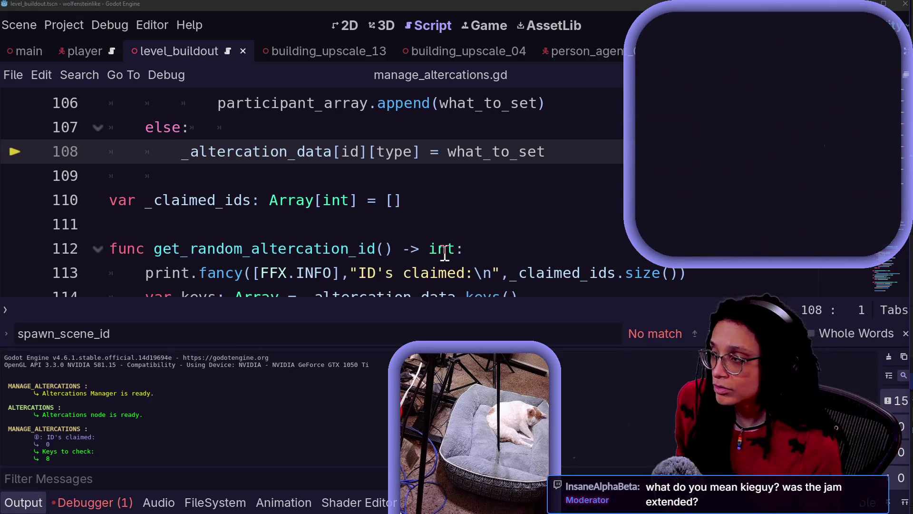
mouse_move(177, 191)
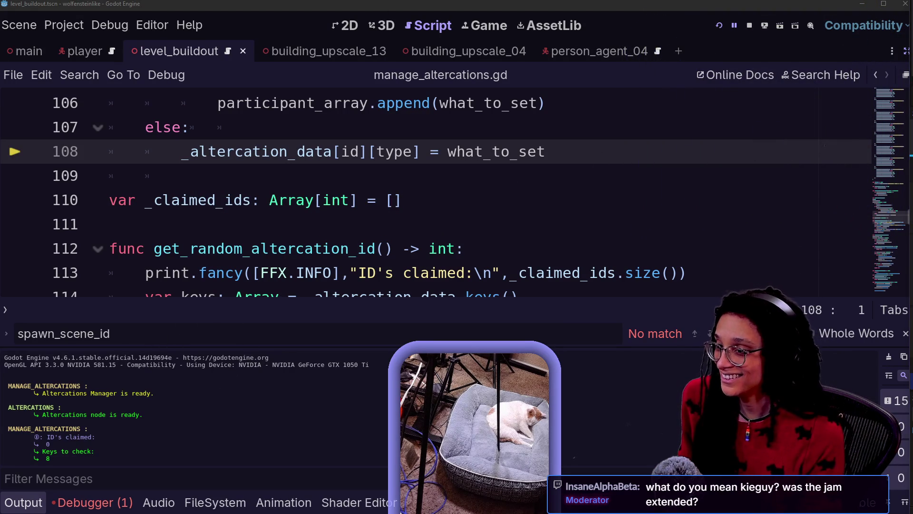
key(alt+Tab)
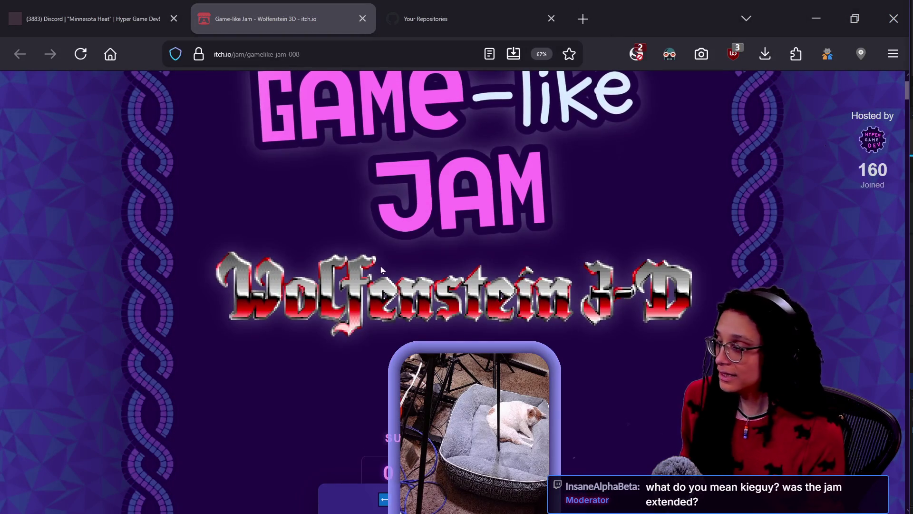
key(alt+Tab)
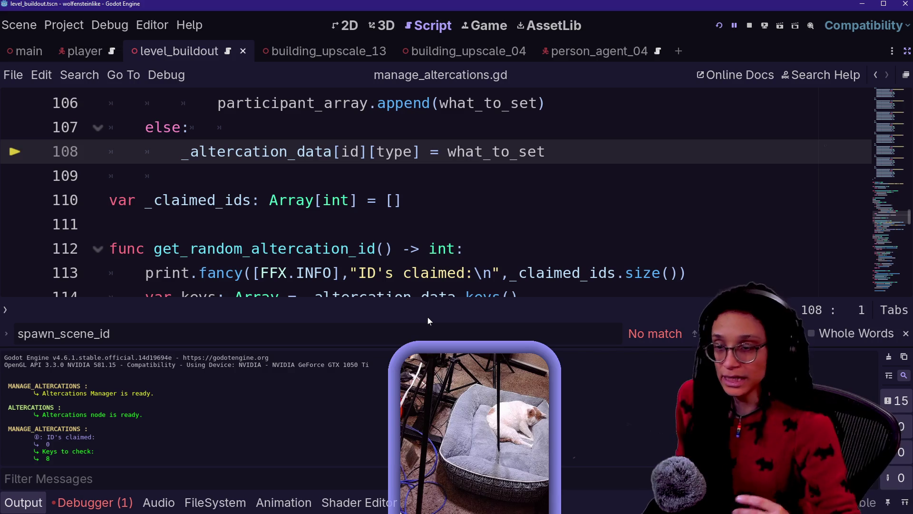
Step: Search manage_altercations.gd for 'claimed'
click(361, 249)
click(394, 151)
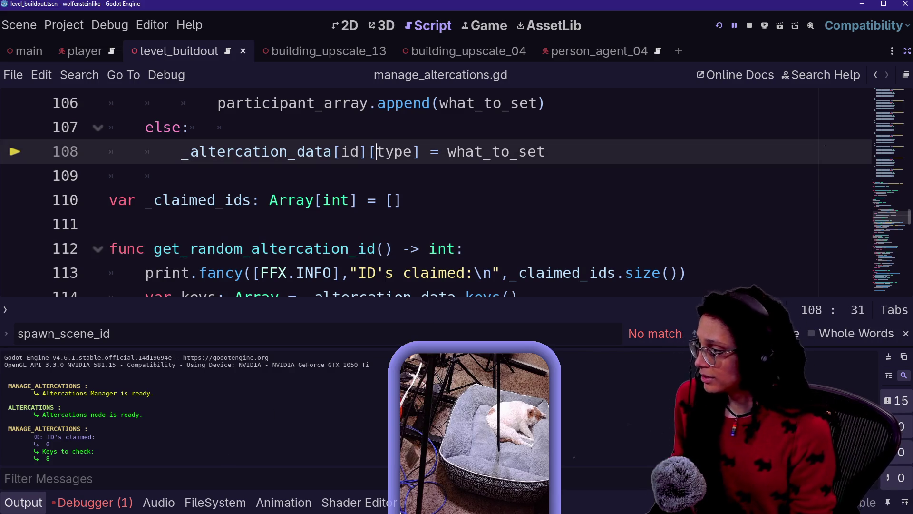
key(Down)
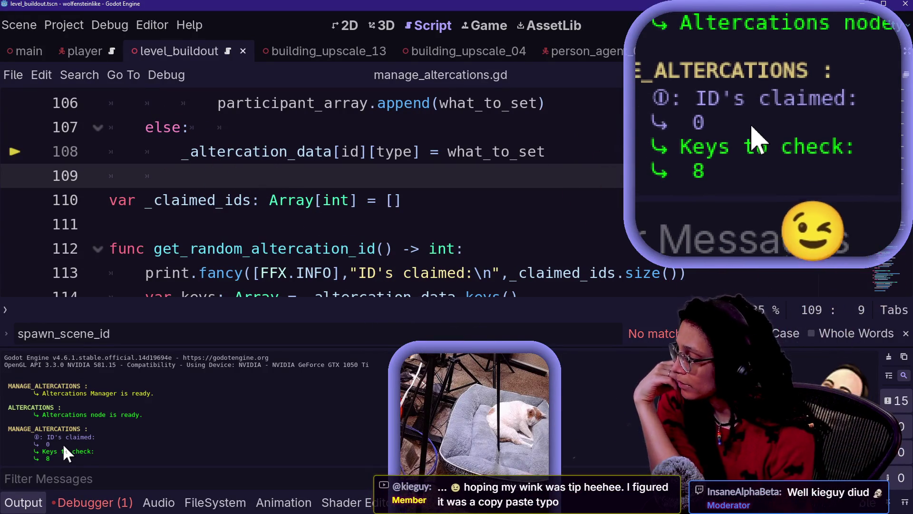
scroll(333, 191, up, 2)
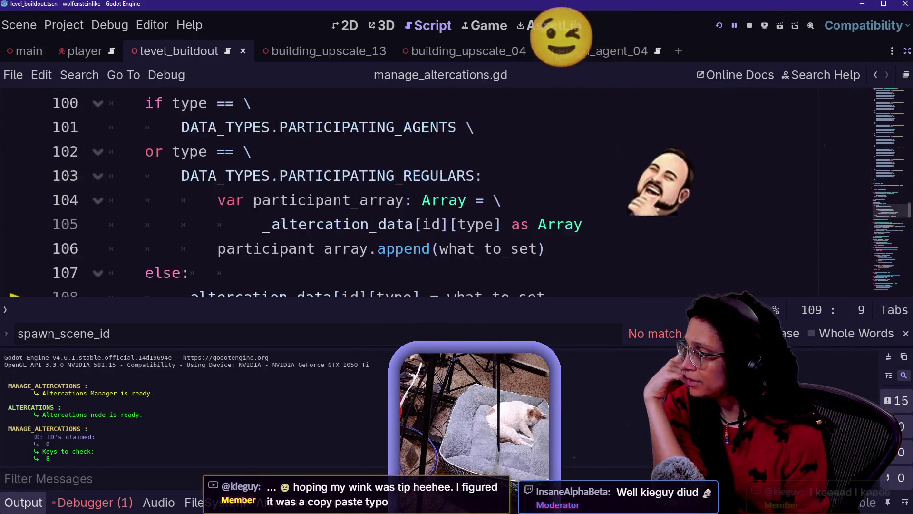
scroll(428, 190, up, 4)
click(238, 152)
key(ctrl+f)
text(cla)
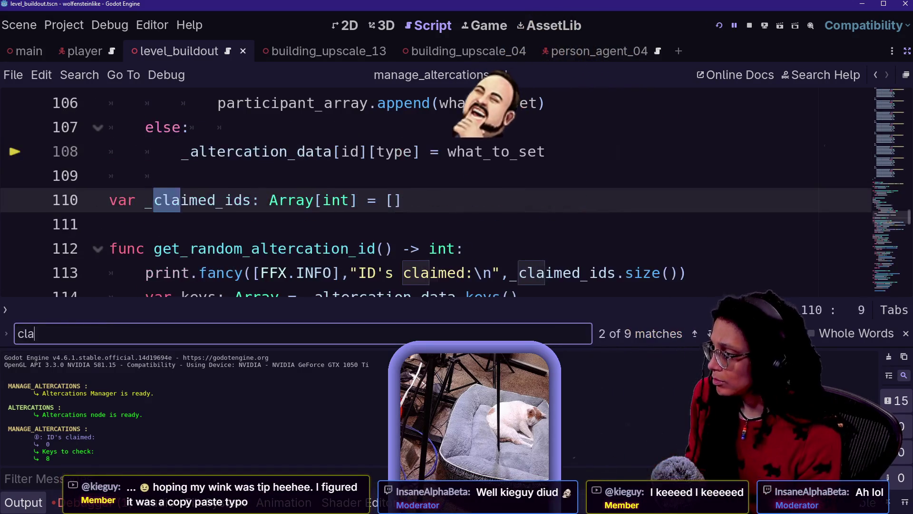
text(imed)
scroll(428, 190, down, 1)
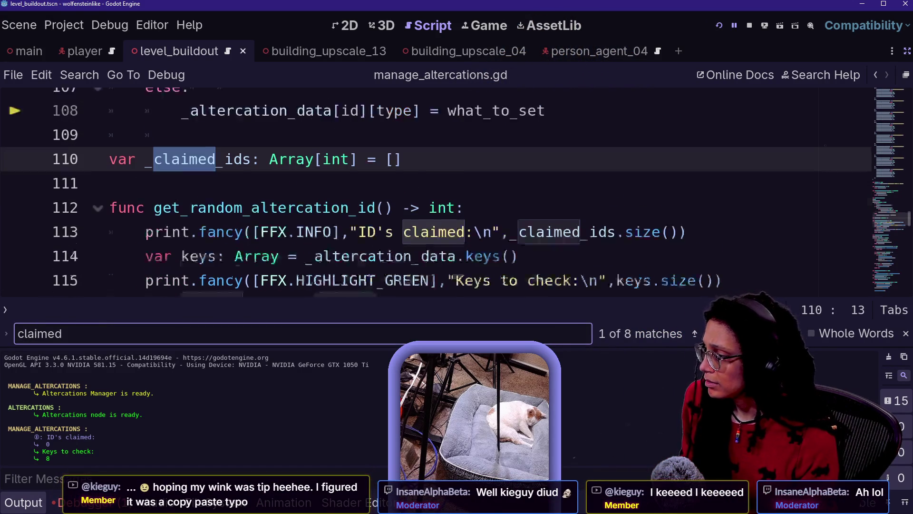
scroll(428, 190, down, 1)
Step: Step through the get_random_altercation_id body from line 113 down to the return
click(523, 200)
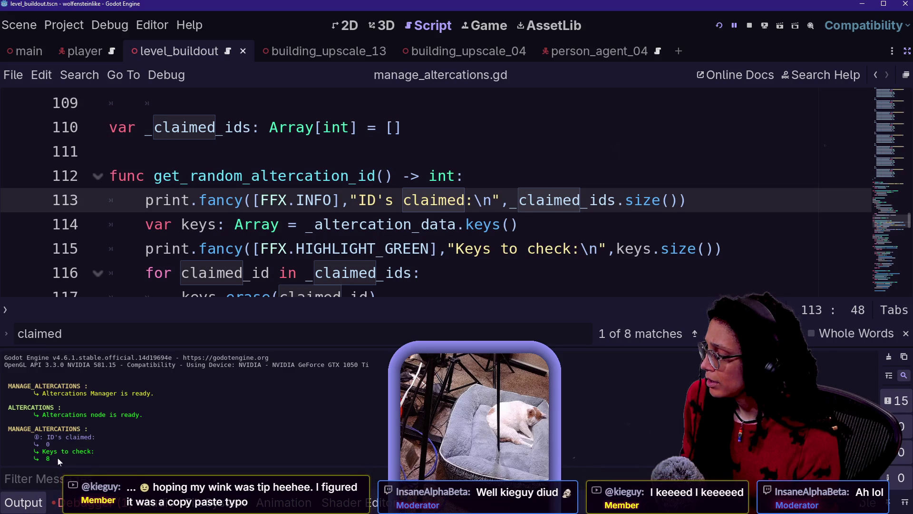
key(Down)
key(Down)
key(Down)
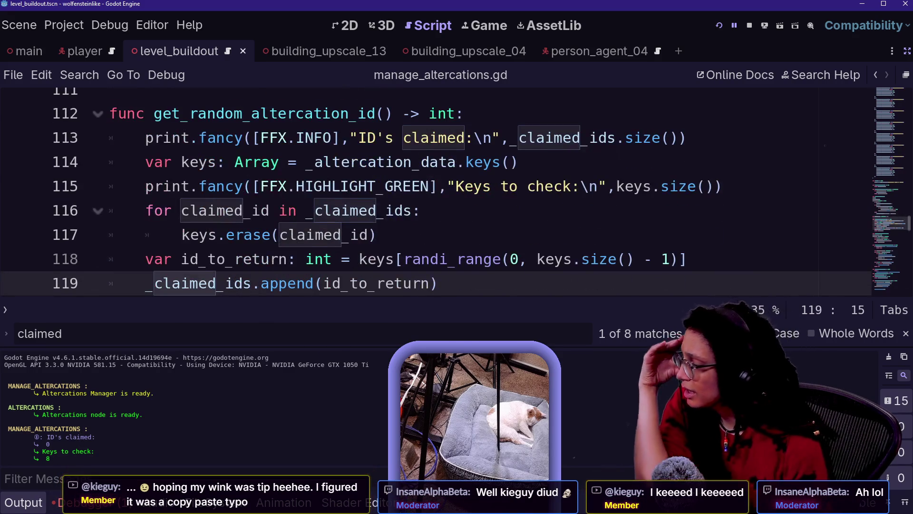
key(Down)
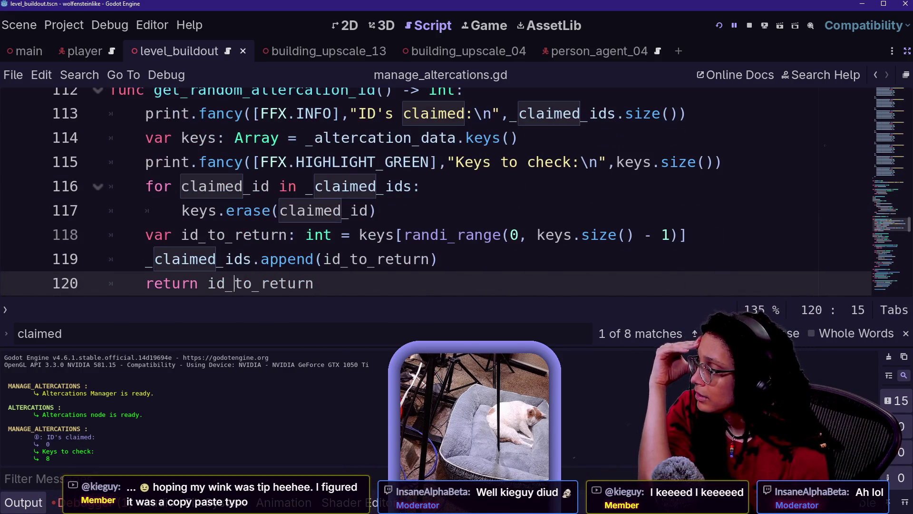
click(243, 210)
key(Down)
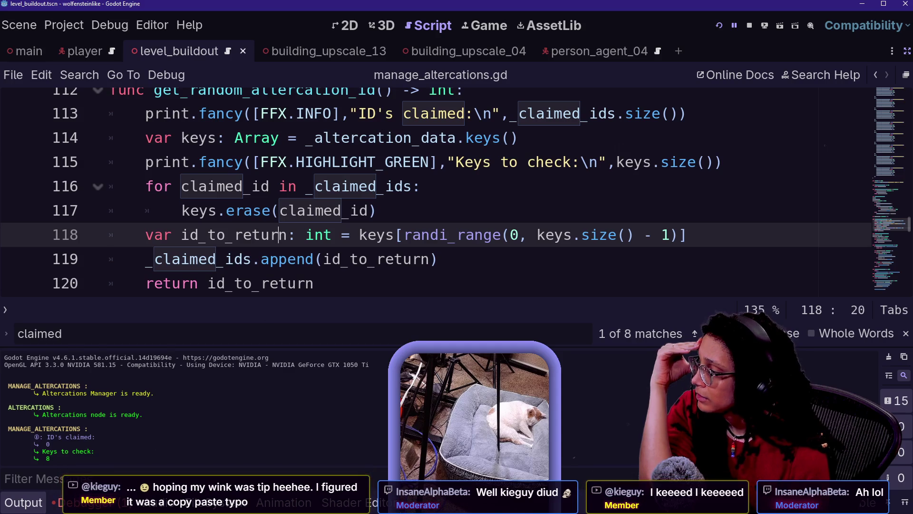
key(Down)
key(Down)
key(Down)
key(Up)
key(Up)
key(Up)
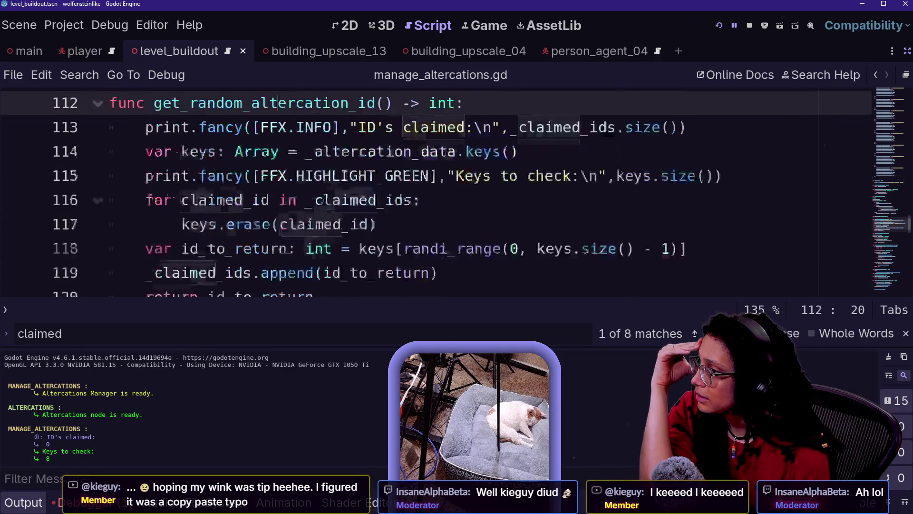
key(Up)
key(Down)
key(Down)
key(Down)
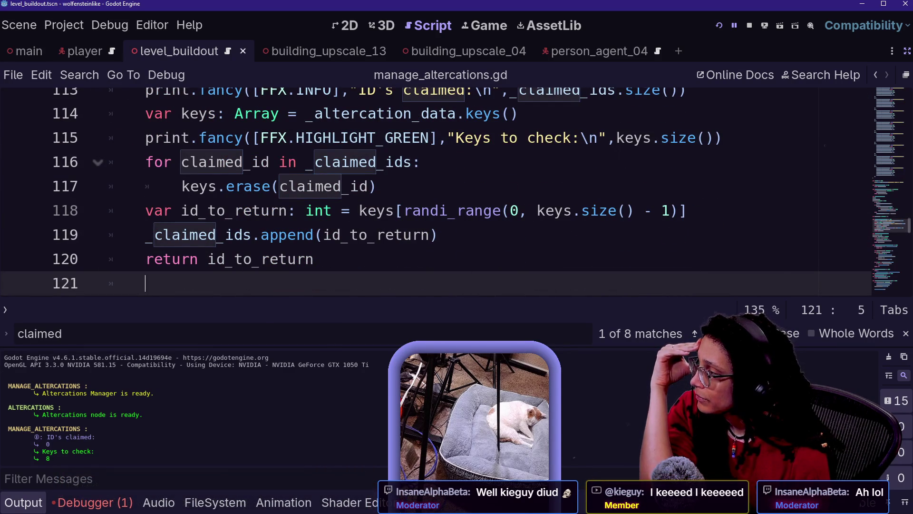
Step: Inspect the _claimed_ids declaration and the keys assignment on line 114
scroll(99, 238, up, 2)
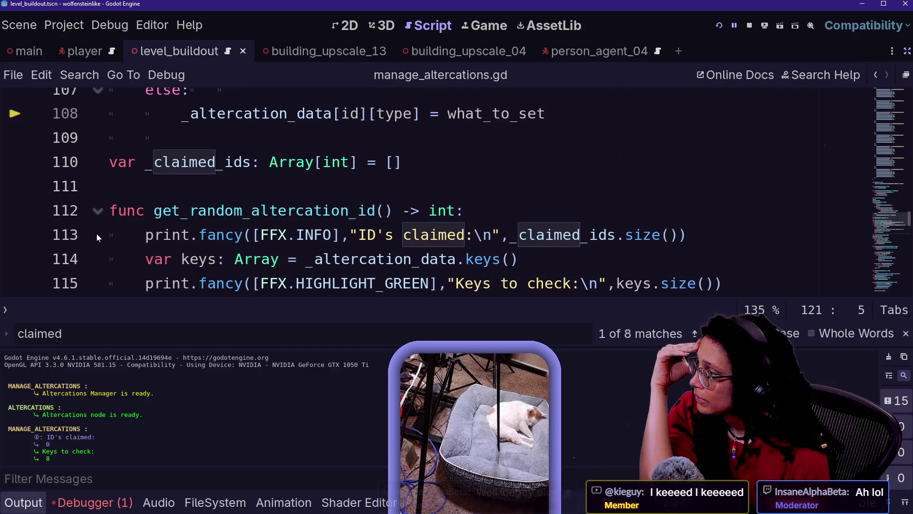
scroll(98, 238, up, 1)
click(432, 186)
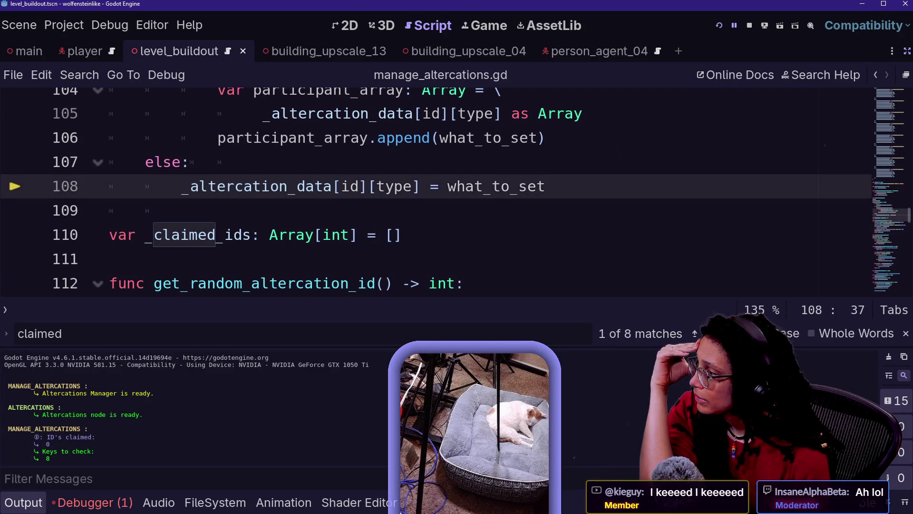
triple_click(237, 235)
click(143, 258)
scroll(200, 237, down, 1)
drag(197, 211, 207, 234)
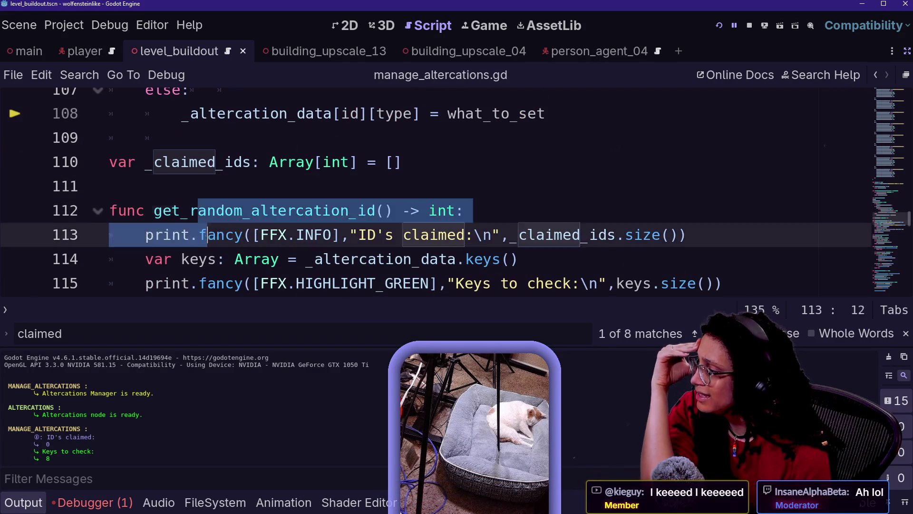
click(257, 259)
Step: Rerun the game so it pauses at the line 114 breakpoint
scroll(257, 258, up, 1)
scroll(428, 190, up, 1)
scroll(428, 191, down, 2)
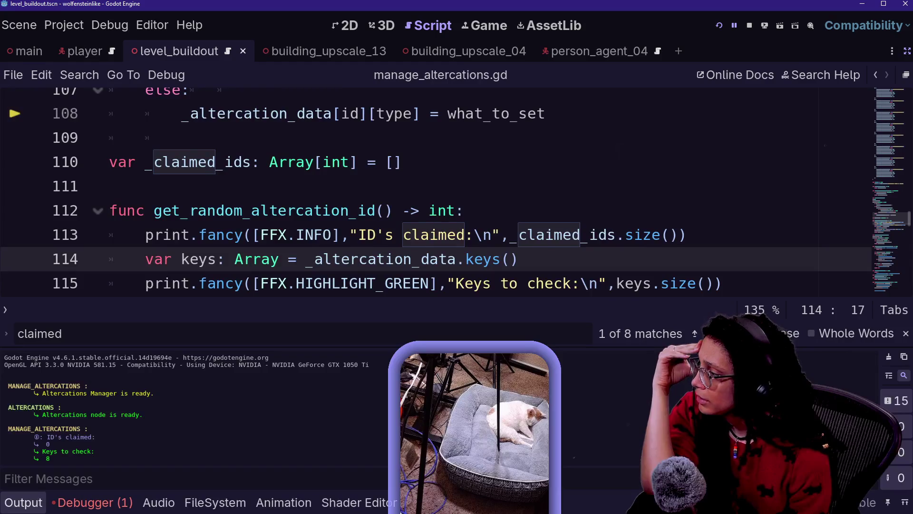
scroll(16, 207, down, 1)
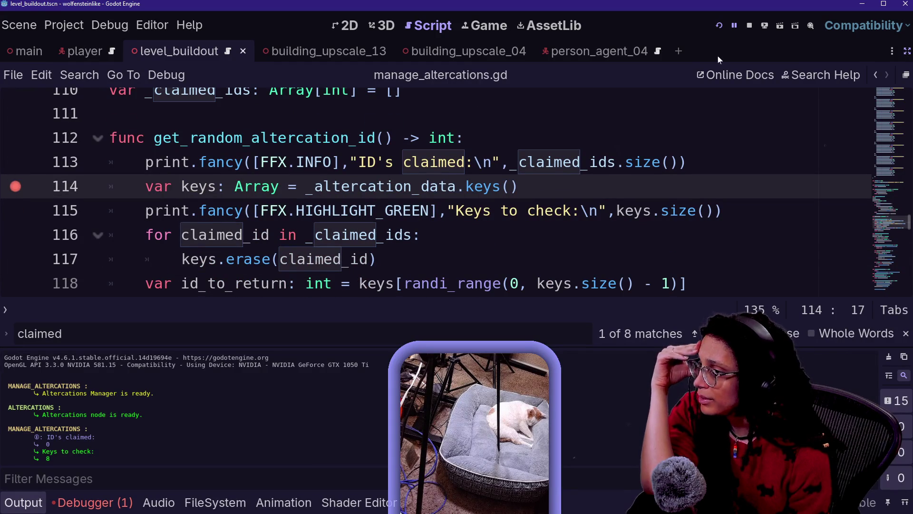
click(719, 26)
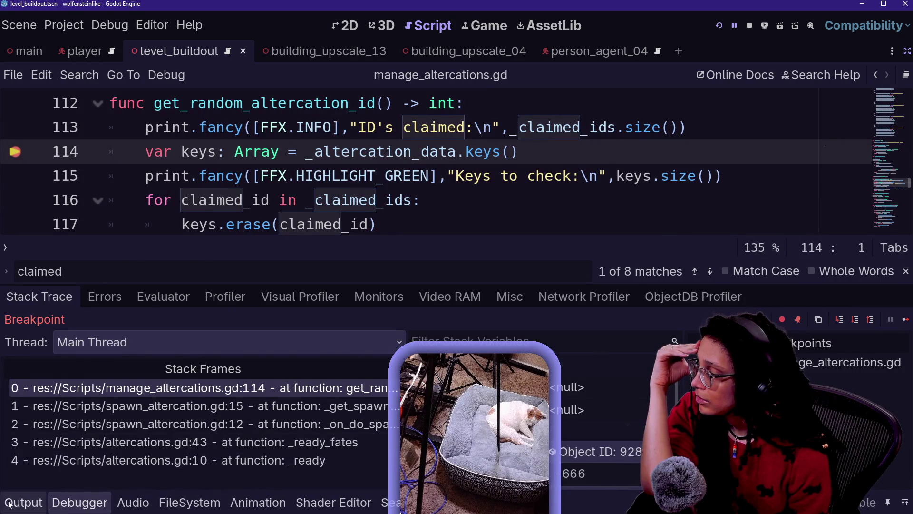
Step: Check the output log at the breakpoint, then step over lines 114 and 115
click(23, 502)
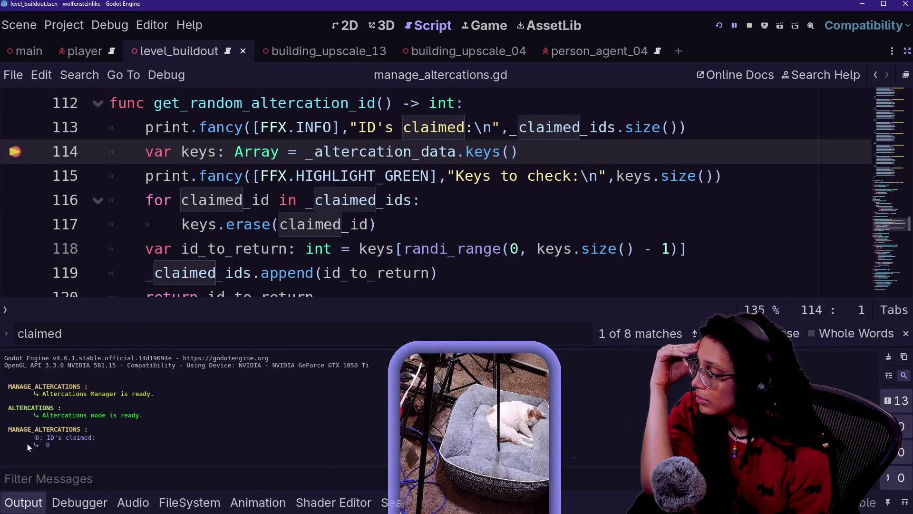
click(80, 446)
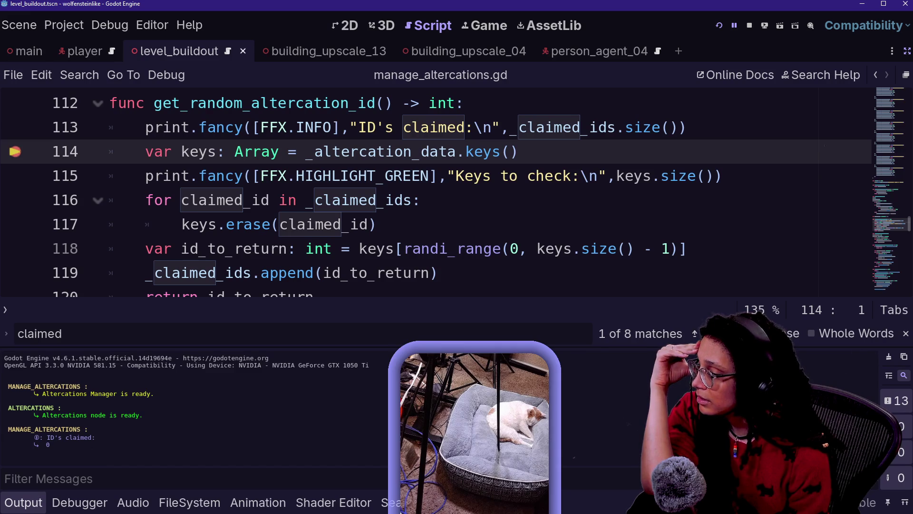
mouse_move(288, 273)
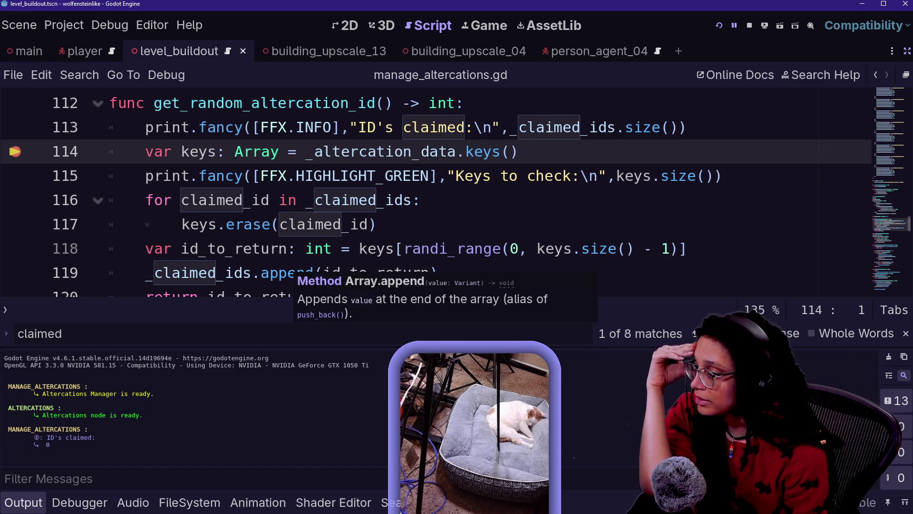
click(79, 503)
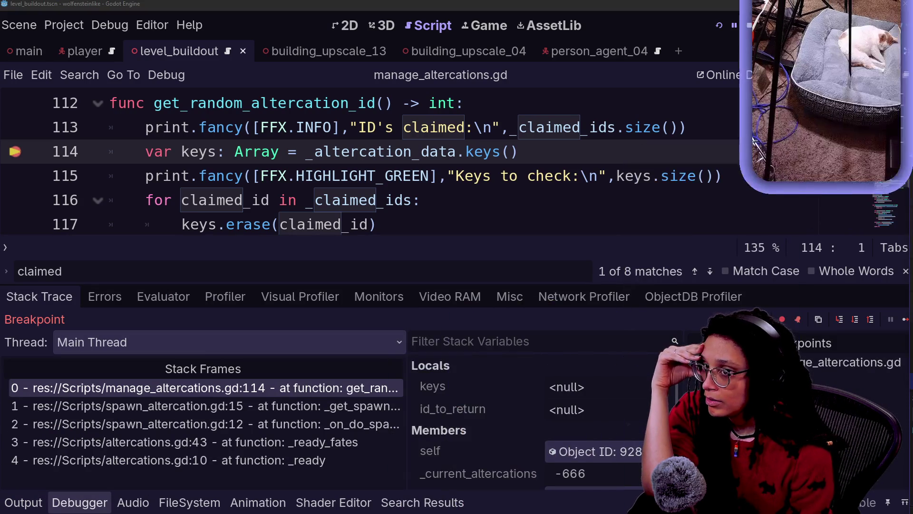
click(852, 321)
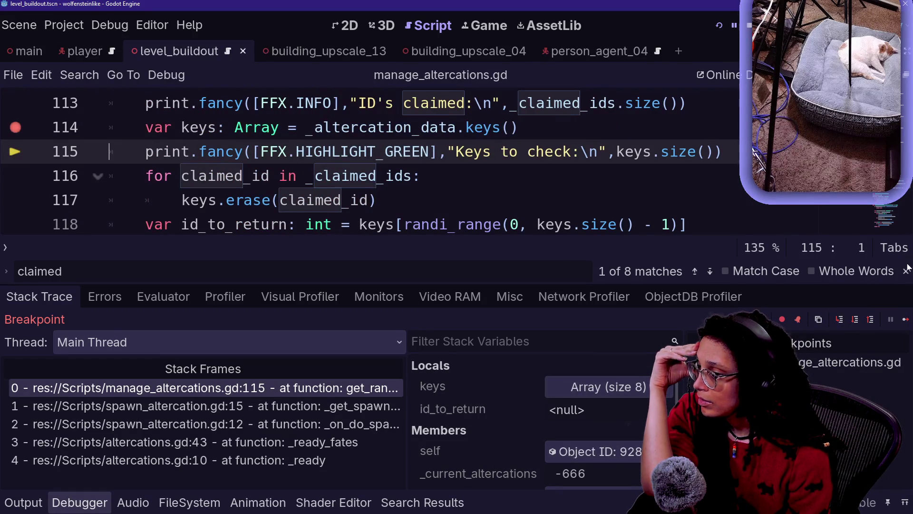
click(845, 320)
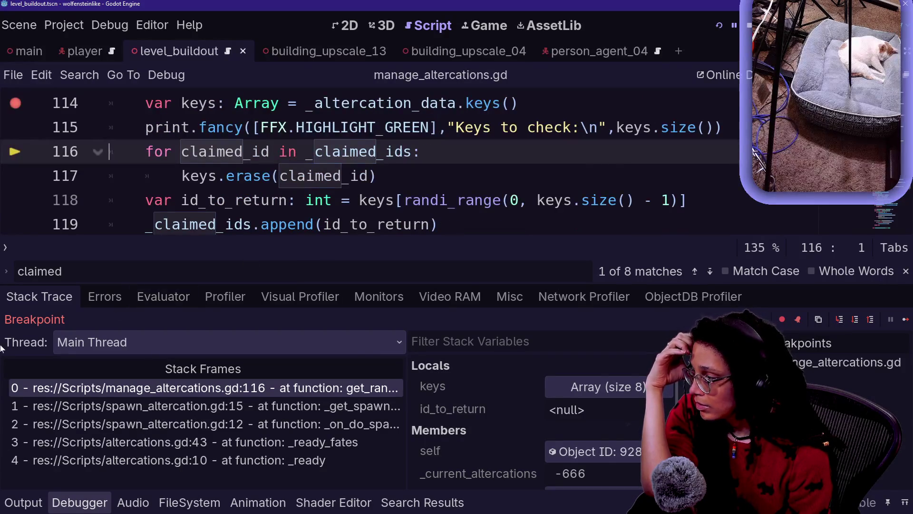
Step: Step on through lines 116–119 to the return on line 120, checking the log between steps
click(35, 504)
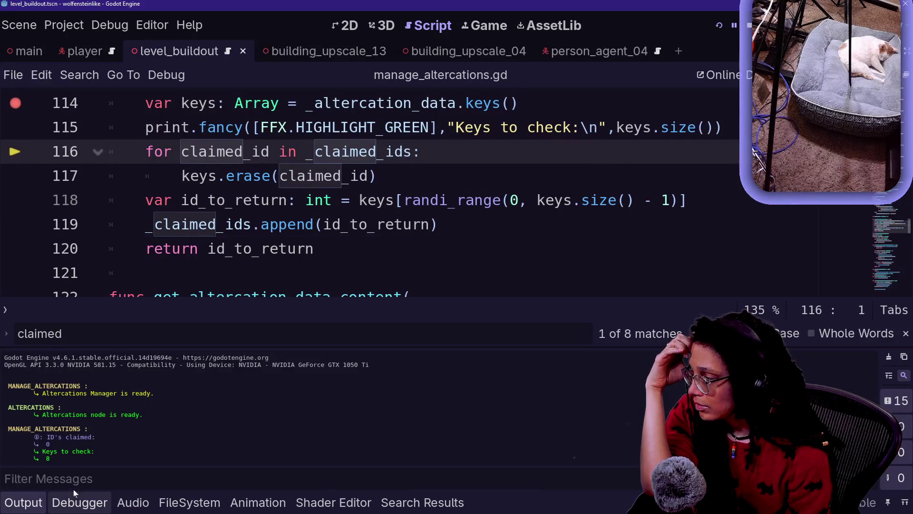
click(79, 502)
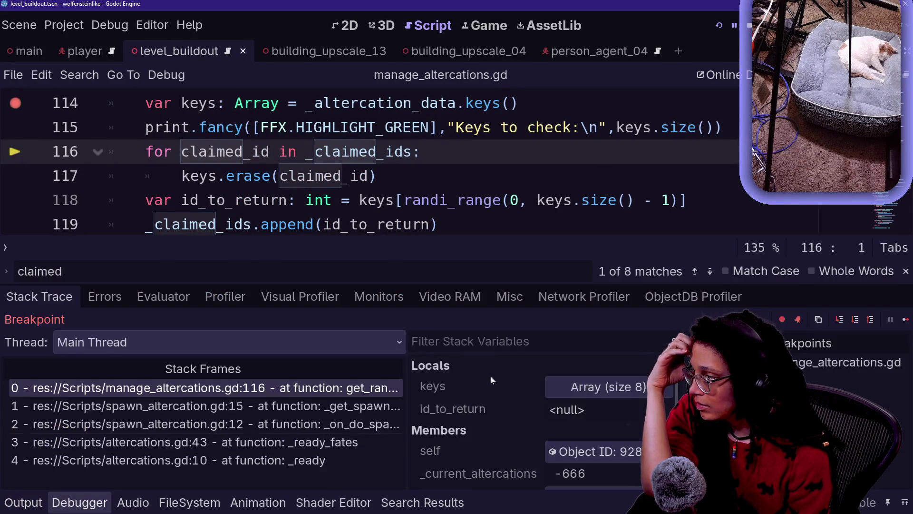
click(869, 323)
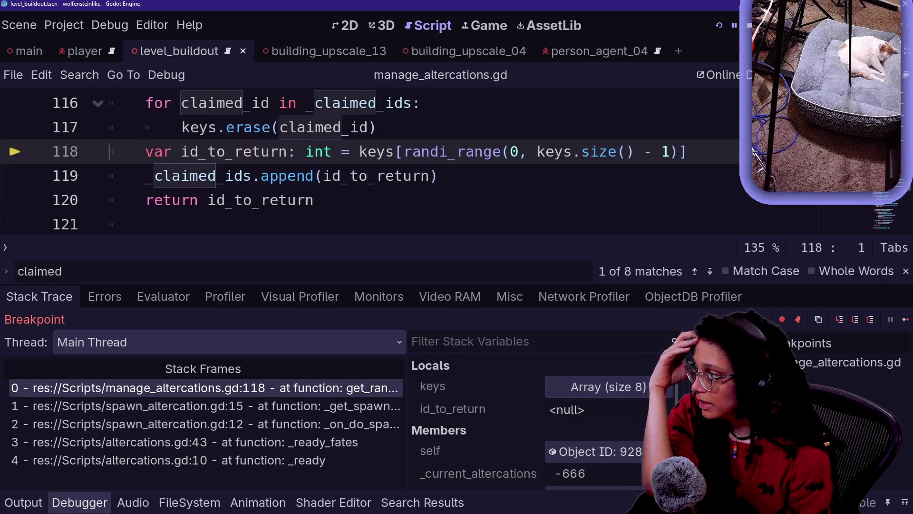
click(438, 176)
click(852, 319)
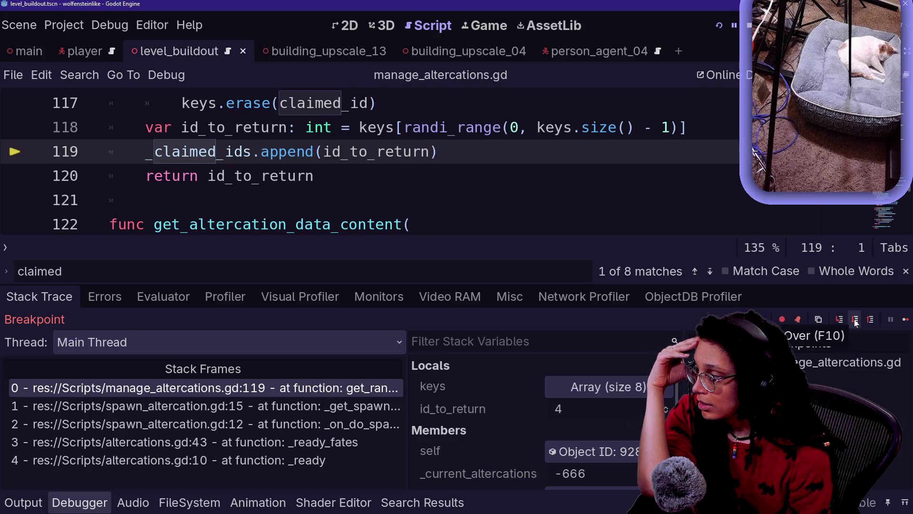
click(4, 503)
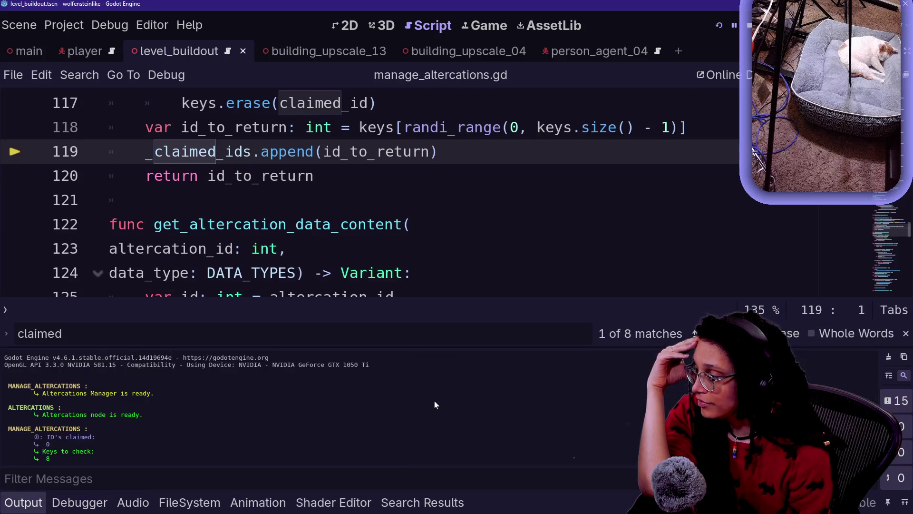
click(80, 503)
click(855, 320)
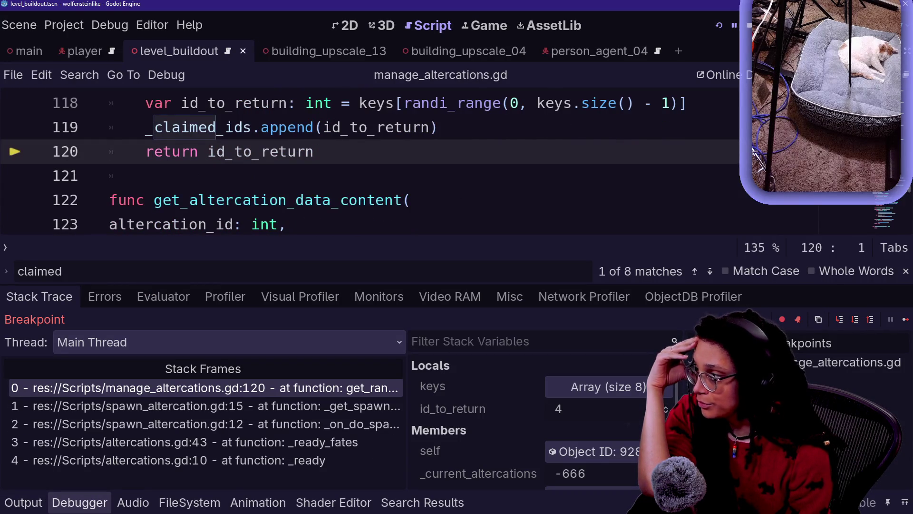
Step: Step back into spawn_altercation.gd and over to the return on line 25
click(854, 319)
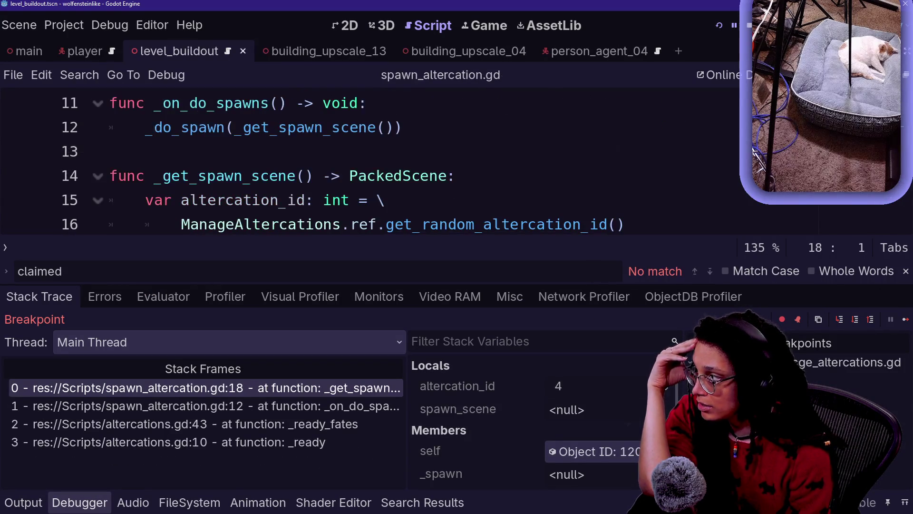
scroll(257, 190, down, 3)
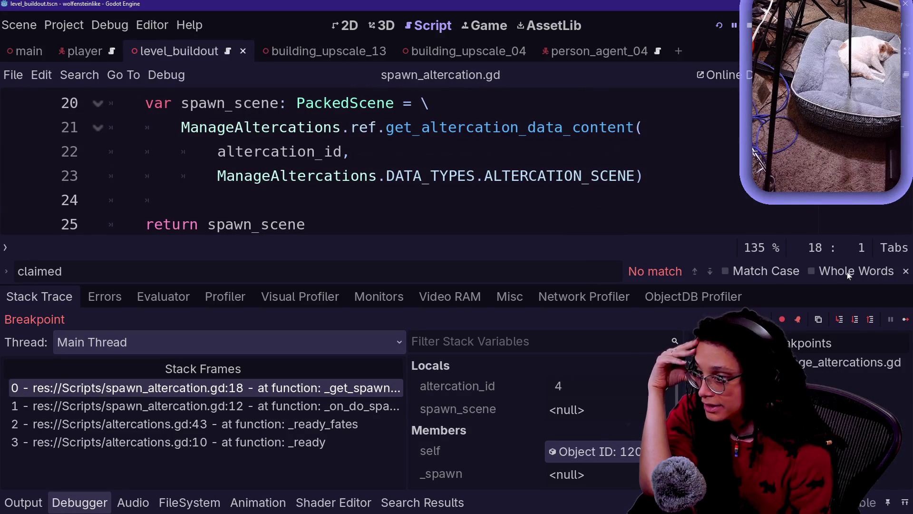
click(855, 320)
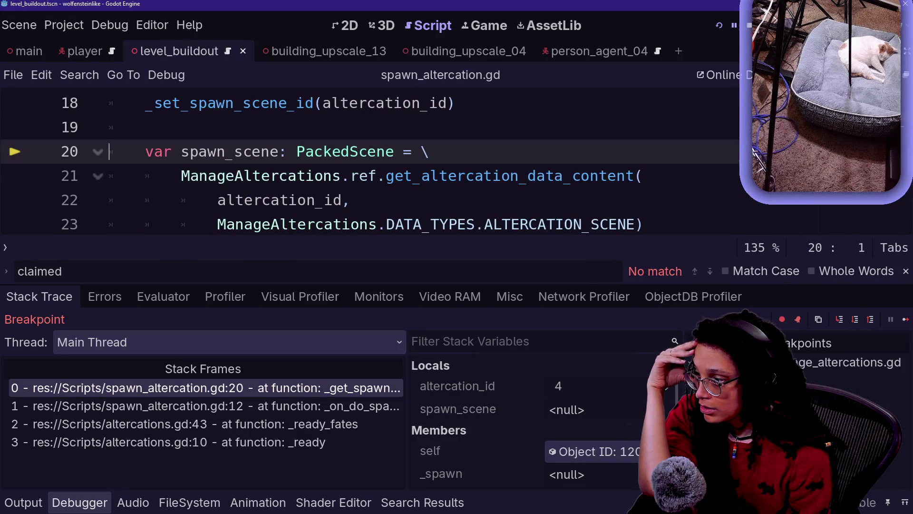
mouse_move(464, 177)
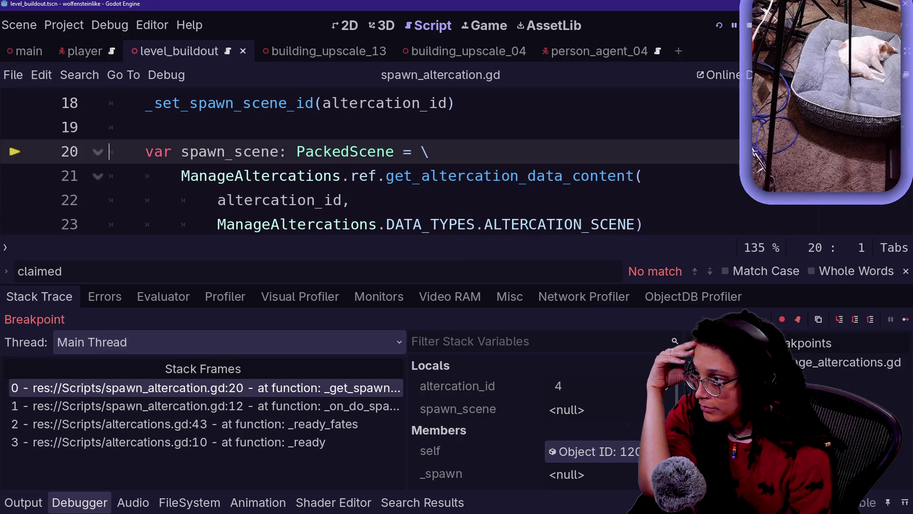
click(855, 320)
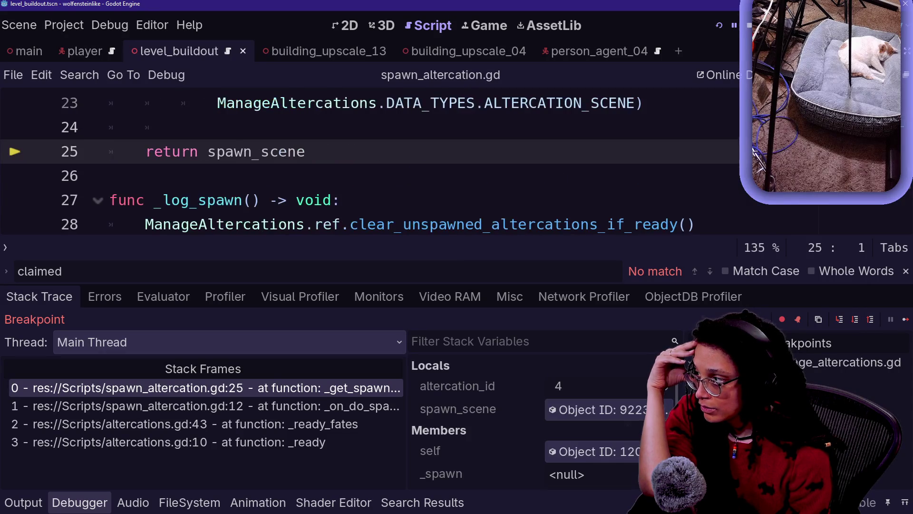
click(109, 175)
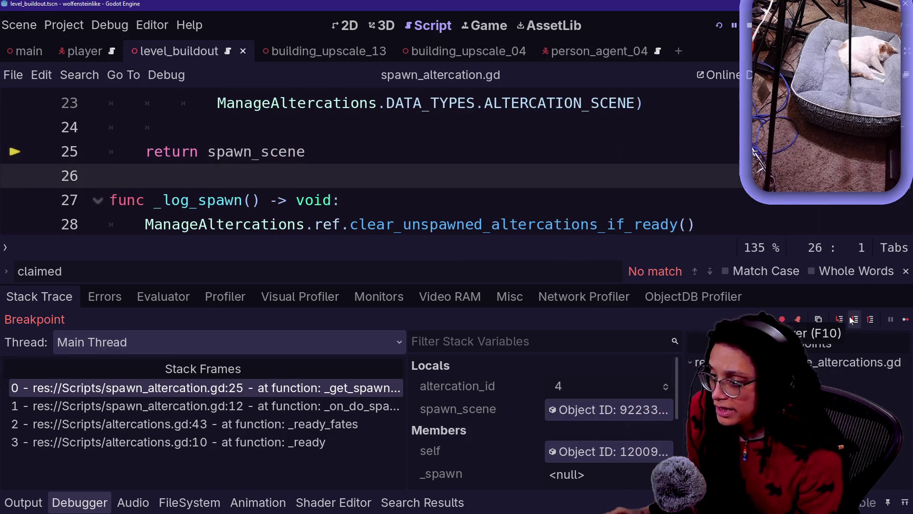
Step: Step into Spawner.gd's _do_spawn and over to line 52, where new_spawn is instantiated
key(F11)
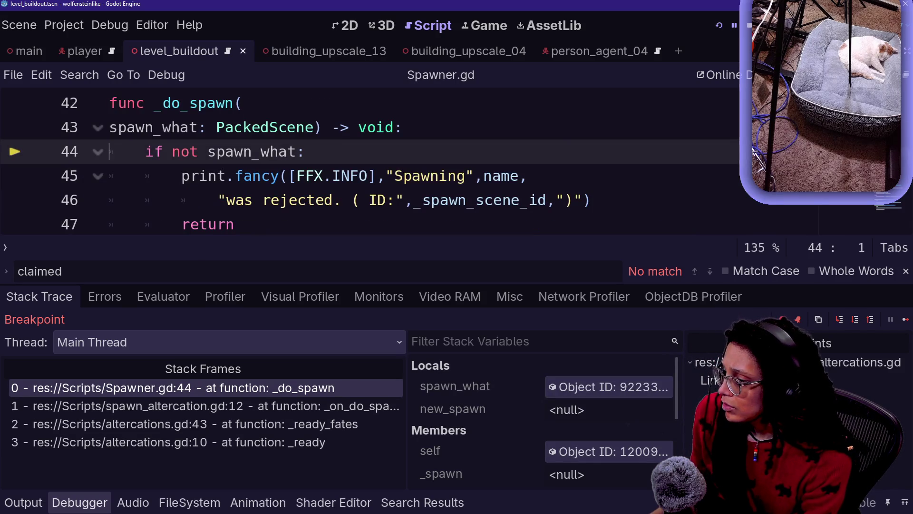
key(F10)
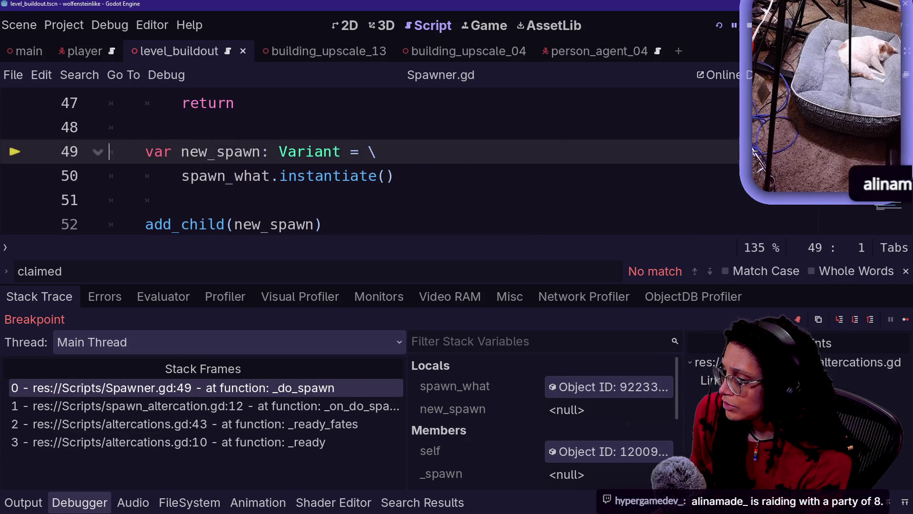
key(F10)
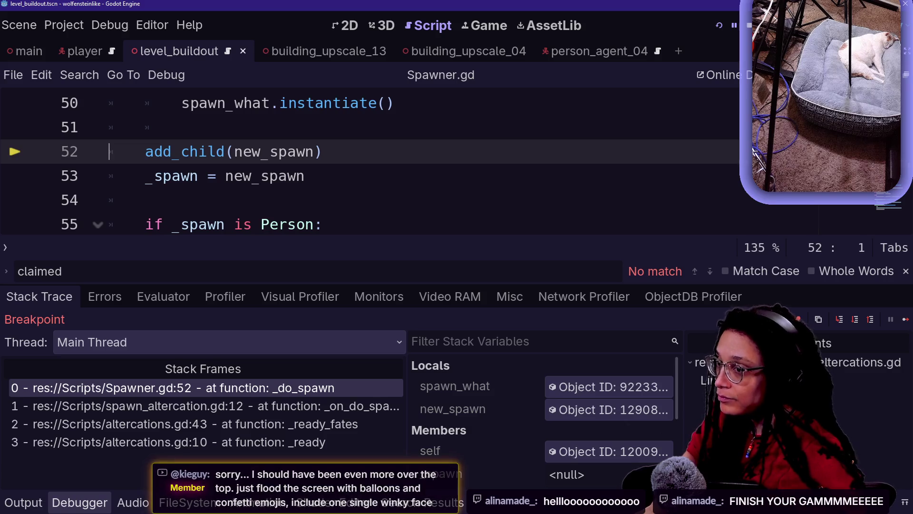
key(alt+Tab)
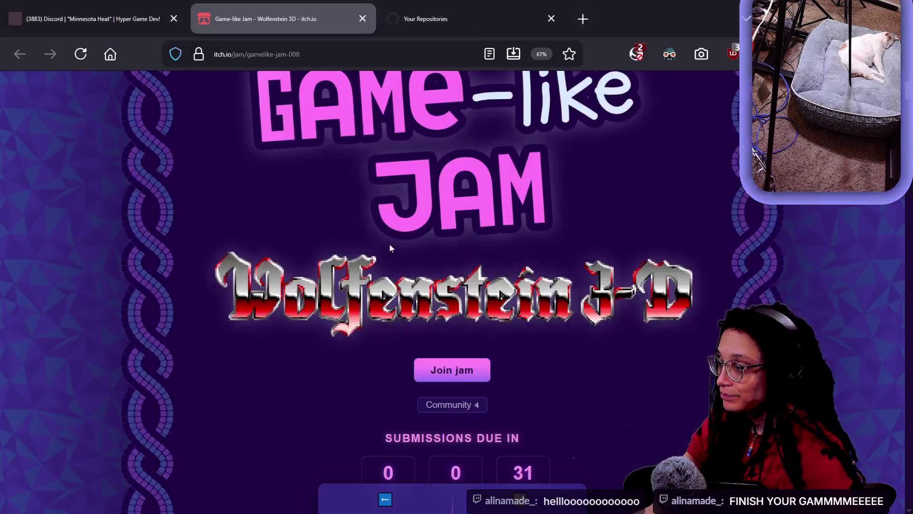
Step: Scroll through the itch.io Game-like Jam Wolfenstein 3D page
scroll(308, 392, down, 5)
scroll(393, 297, up, 10)
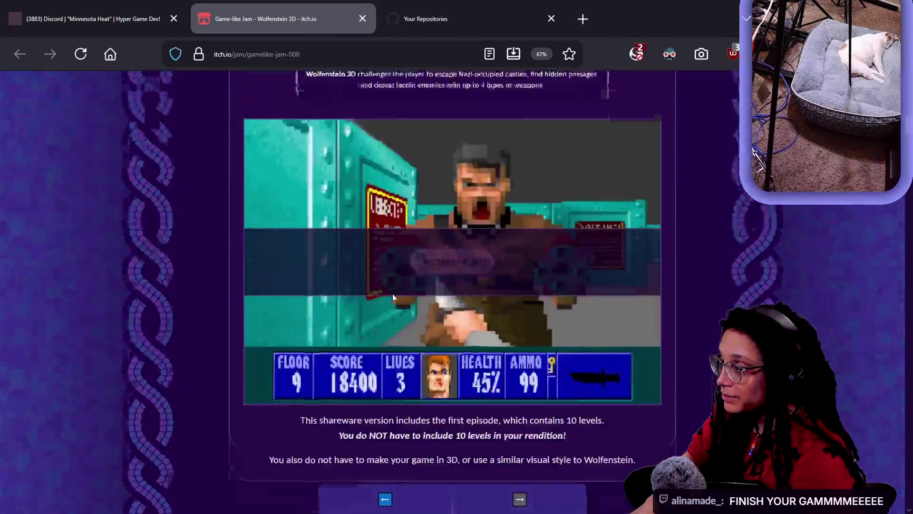
scroll(569, 397, up, 6)
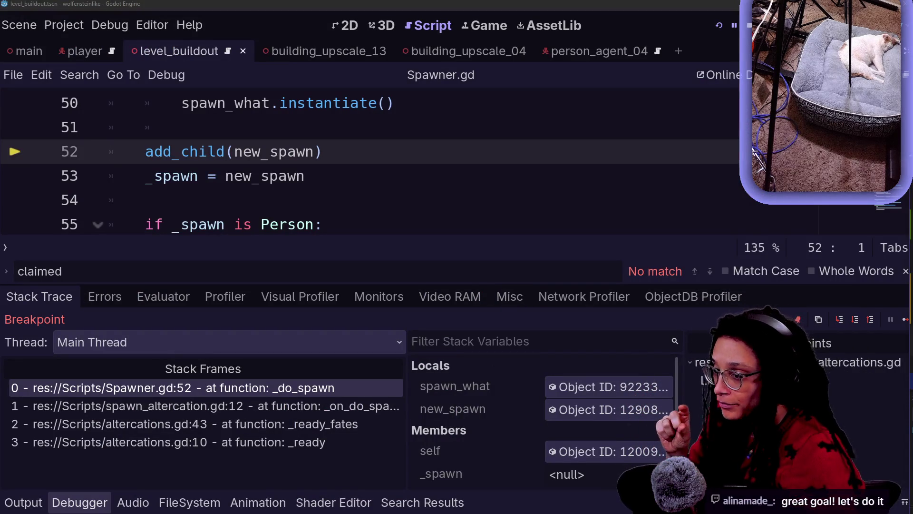
Step: Move the caret around line 52 of Spawner.gd
key(Up)
key(Down)
key(Down)
key(Up)
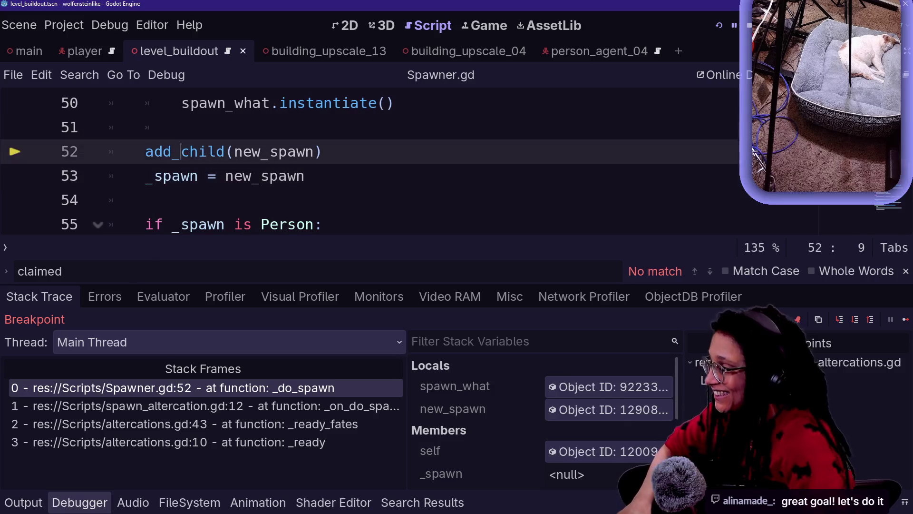
key(Up)
key(Down)
key(Down)
key(Up)
key(Up)
key(Down)
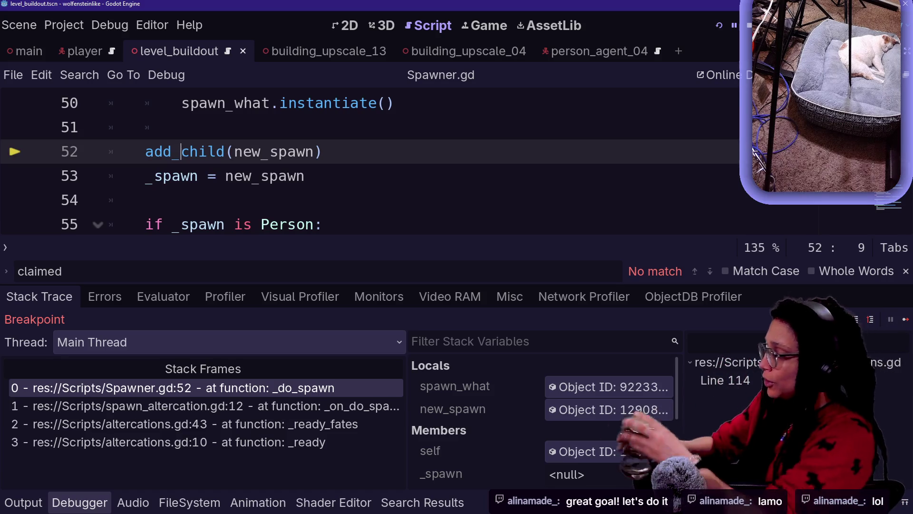
Step: Step over Spawner.gd from line 52 until reaching the _log_spawn() call on line 63
click(119, 200)
click(307, 176)
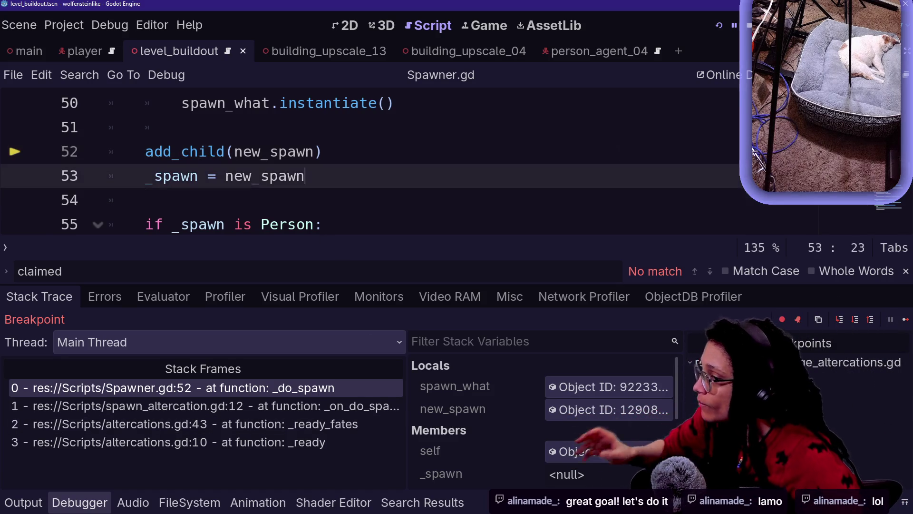
scroll(371, 162, down, 1)
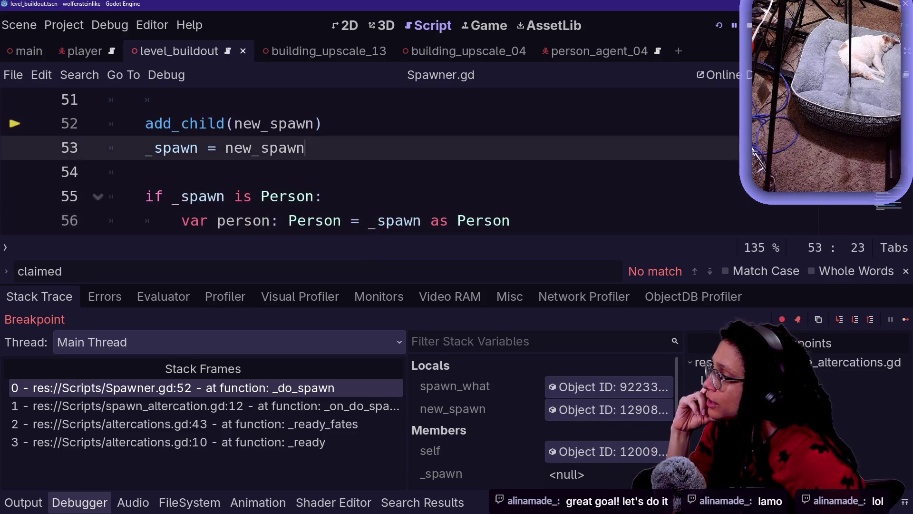
click(848, 322)
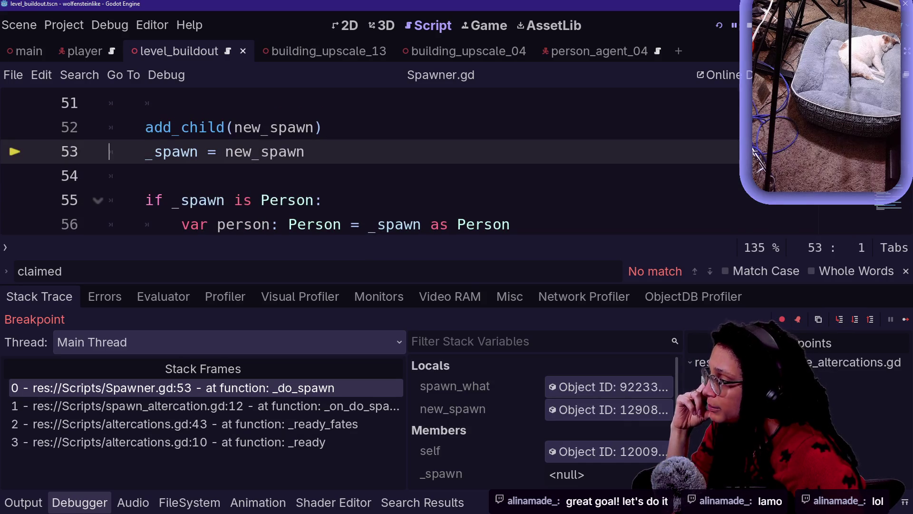
click(146, 176)
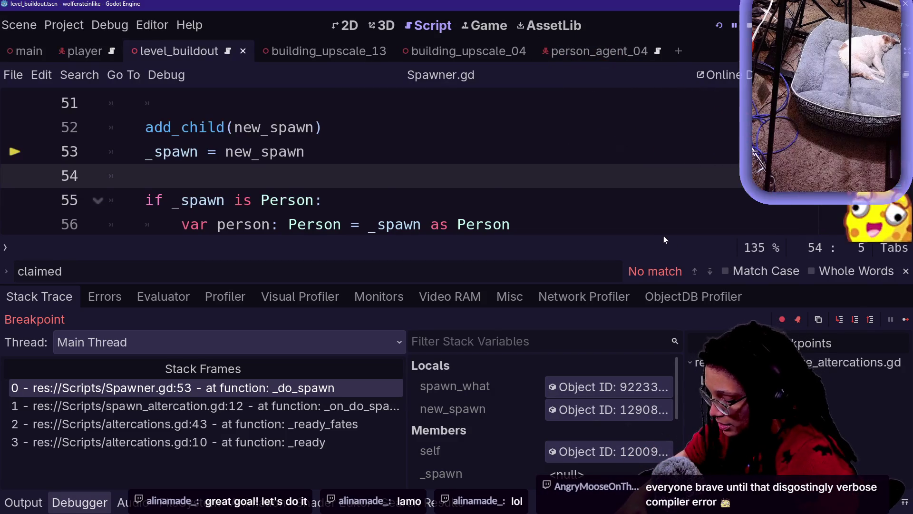
key(F10)
key(F10)
key(F10)
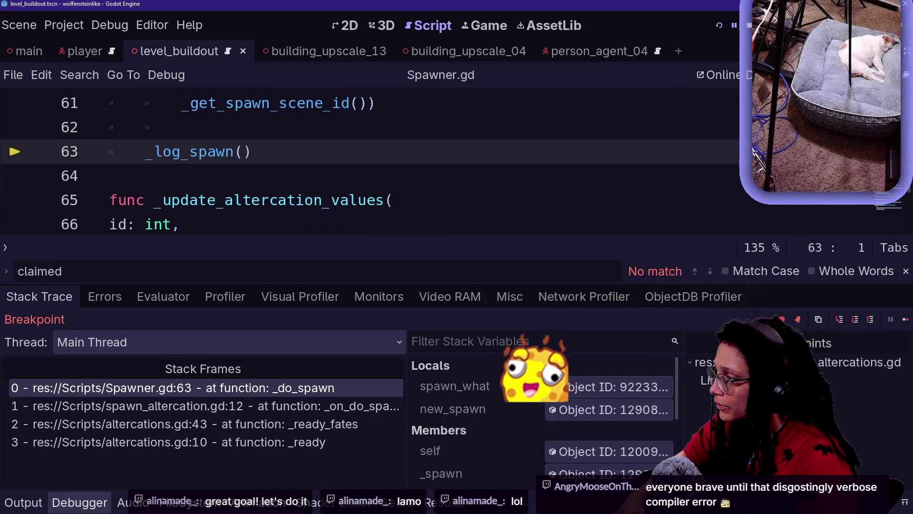
key(F10)
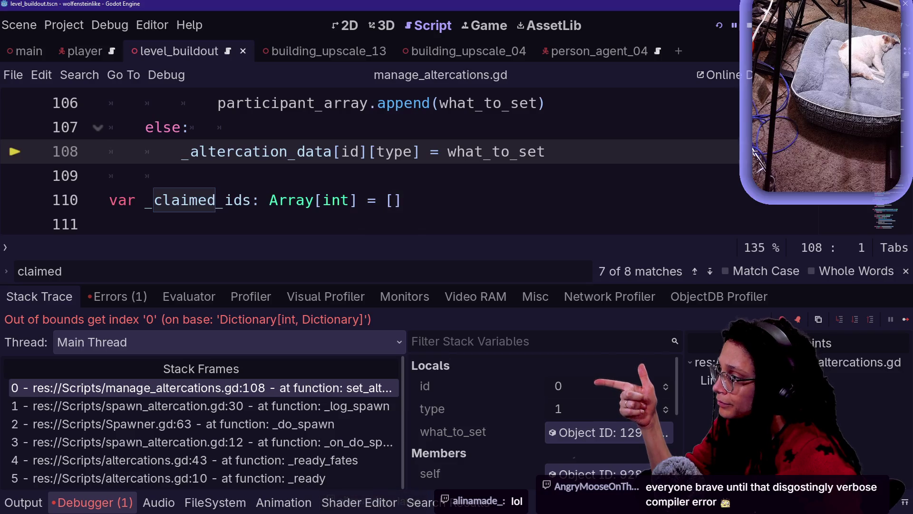
Step: Check the spawn_altercation.gd and Spawner.gd line 63 stack frames, then browse manage_altercations.gd
click(272, 410)
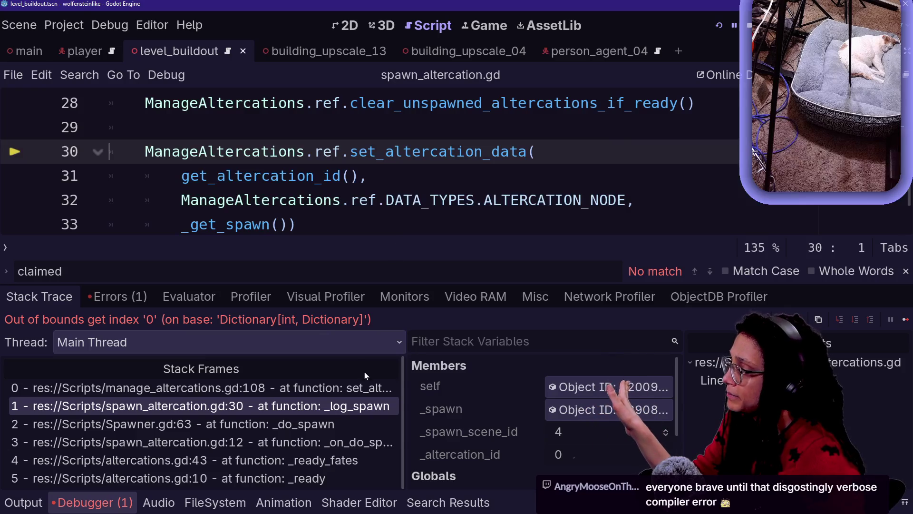
click(267, 424)
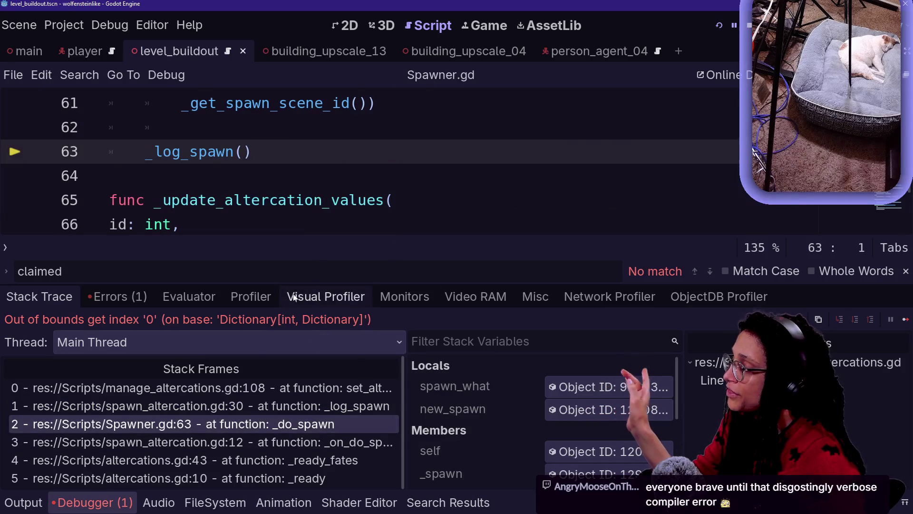
click(277, 390)
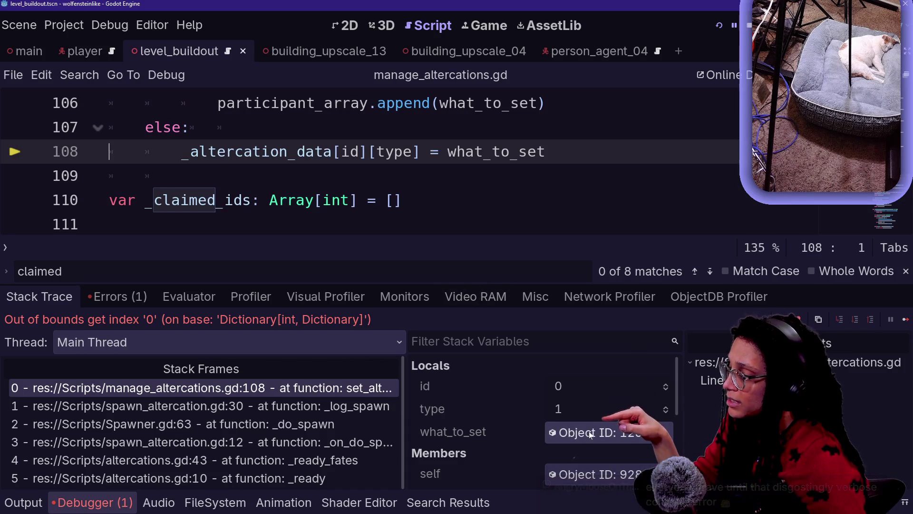
scroll(371, 161, up, 1)
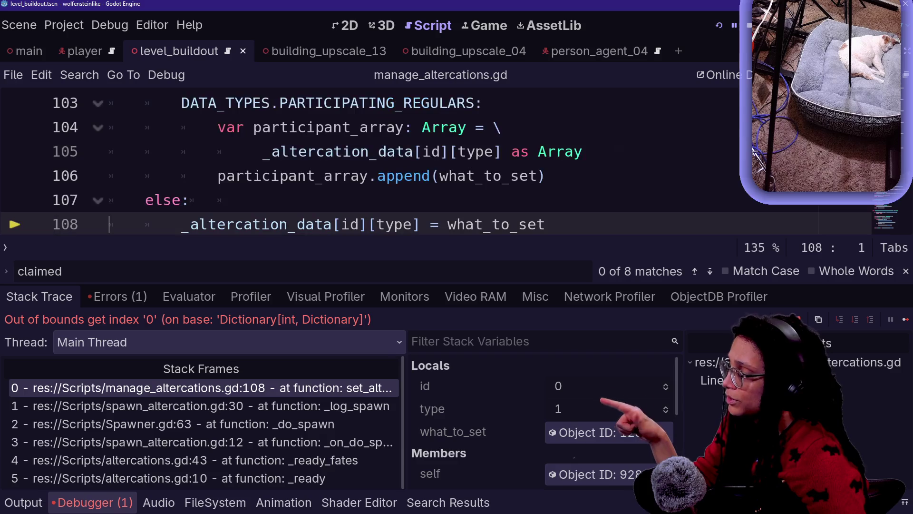
scroll(395, 223, up, 1)
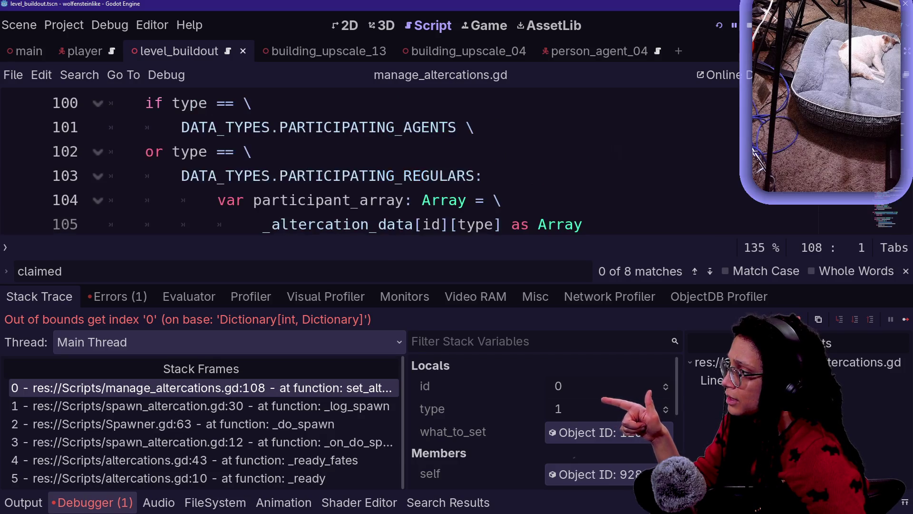
scroll(371, 161, down, 1)
scroll(371, 162, up, 3)
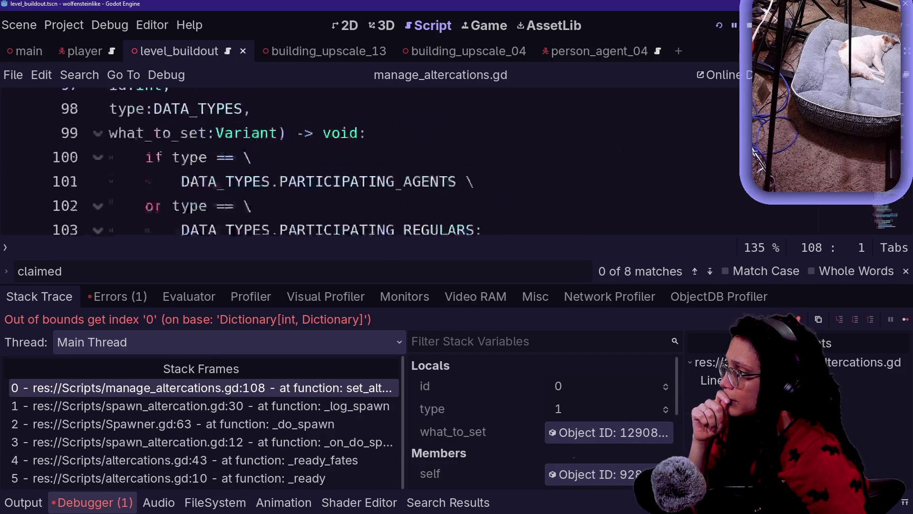
scroll(371, 162, down, 3)
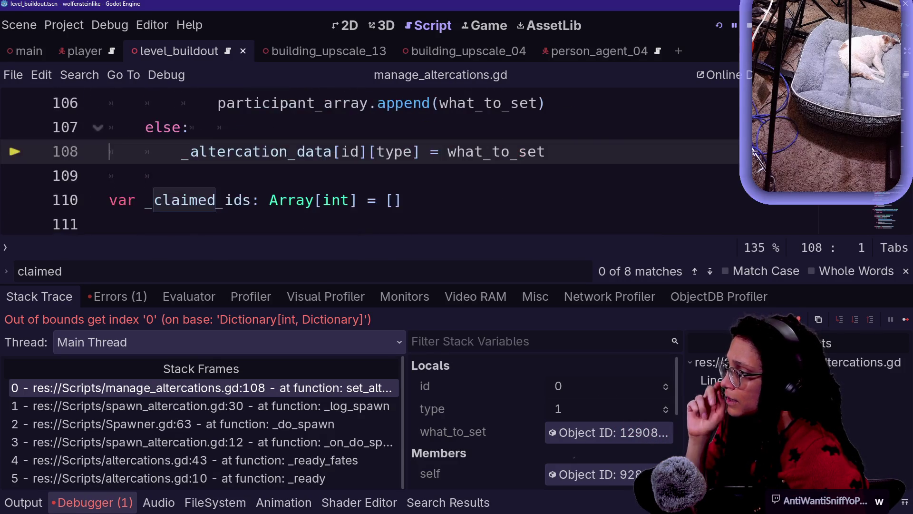
scroll(496, 416, down, 1)
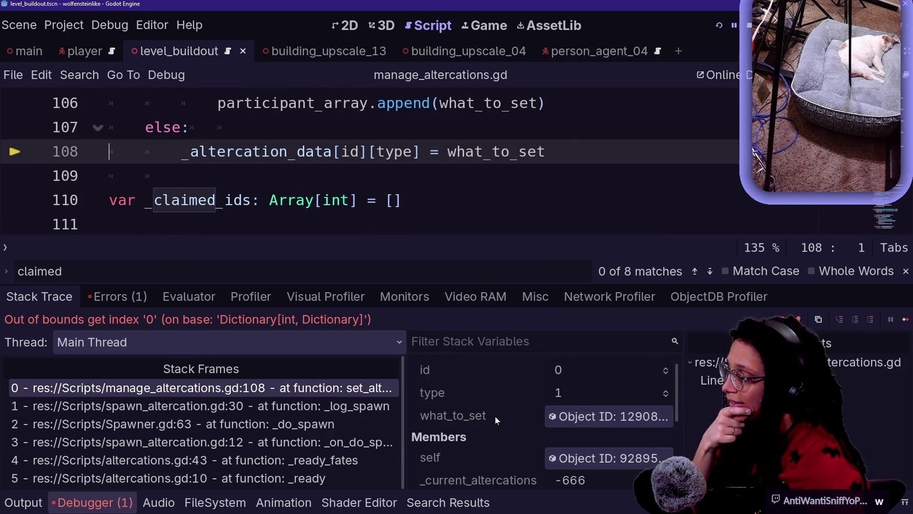
scroll(495, 416, up, 1)
scroll(398, 190, up, 15)
scroll(398, 190, up, 12)
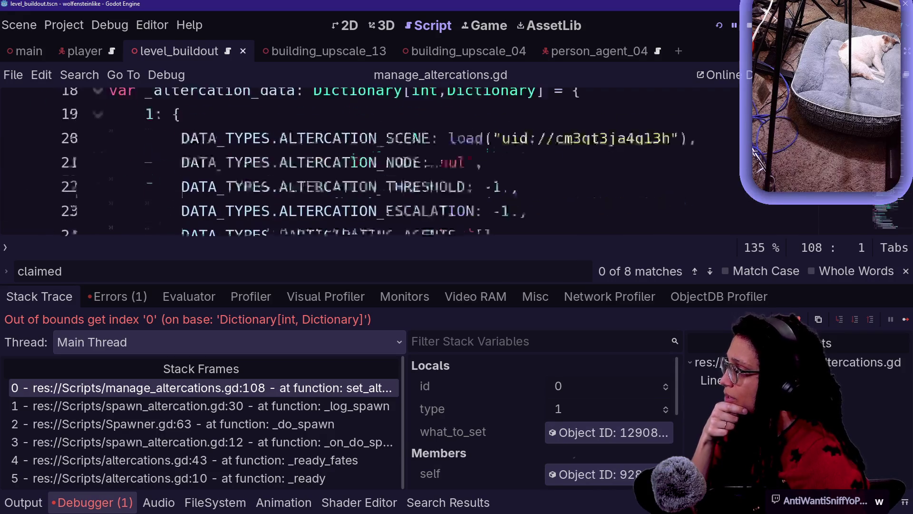
scroll(397, 190, down, 1)
scroll(398, 191, up, 4)
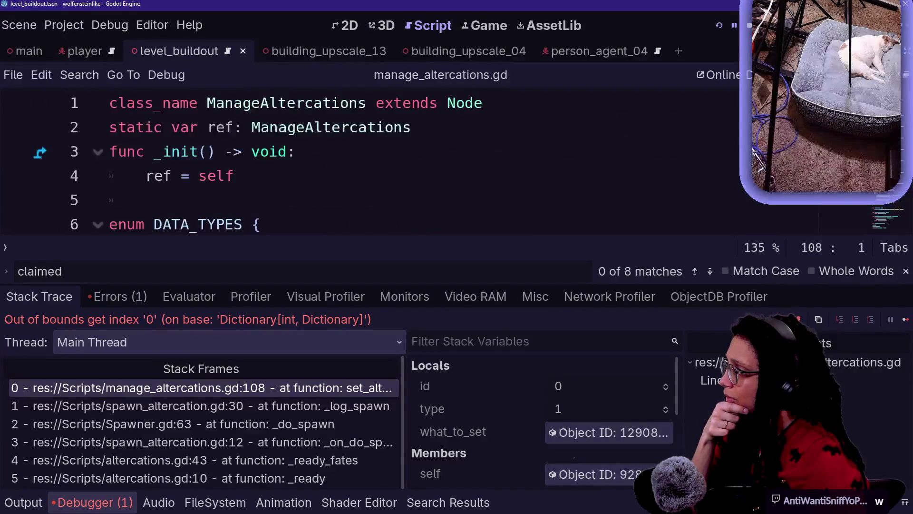
scroll(397, 191, down, 2)
scroll(398, 191, down, 20)
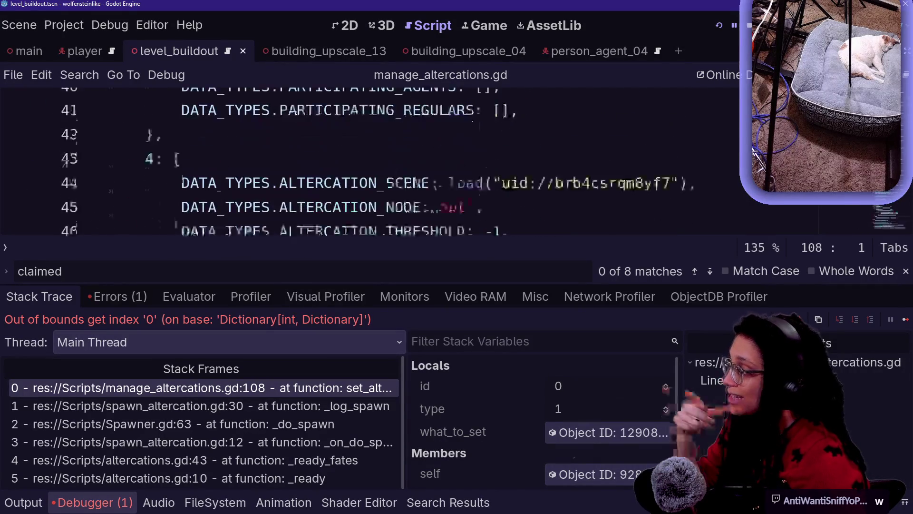
scroll(398, 190, down, 3)
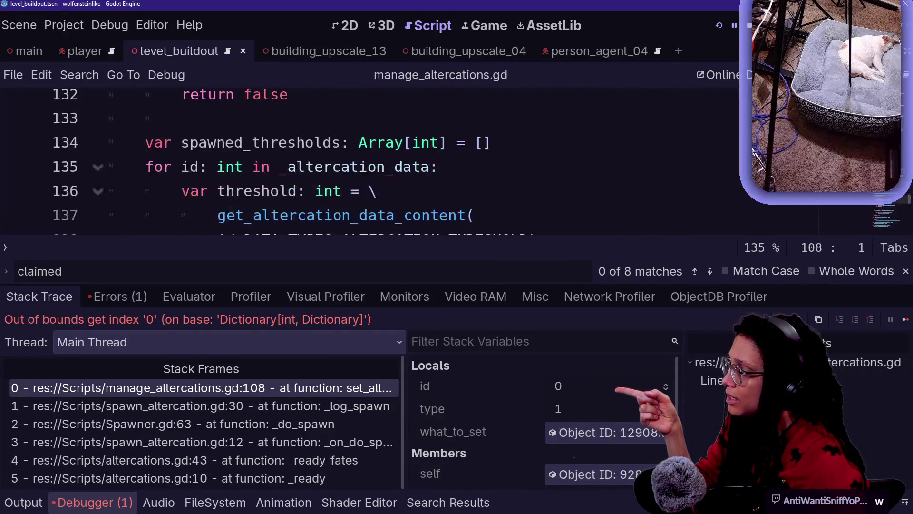
scroll(398, 190, down, 2)
scroll(398, 190, down, 6)
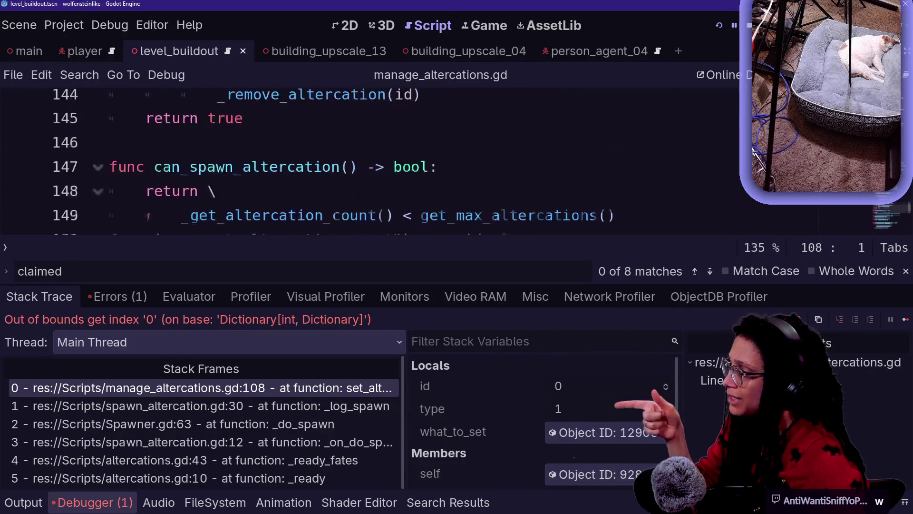
scroll(397, 190, down, 3)
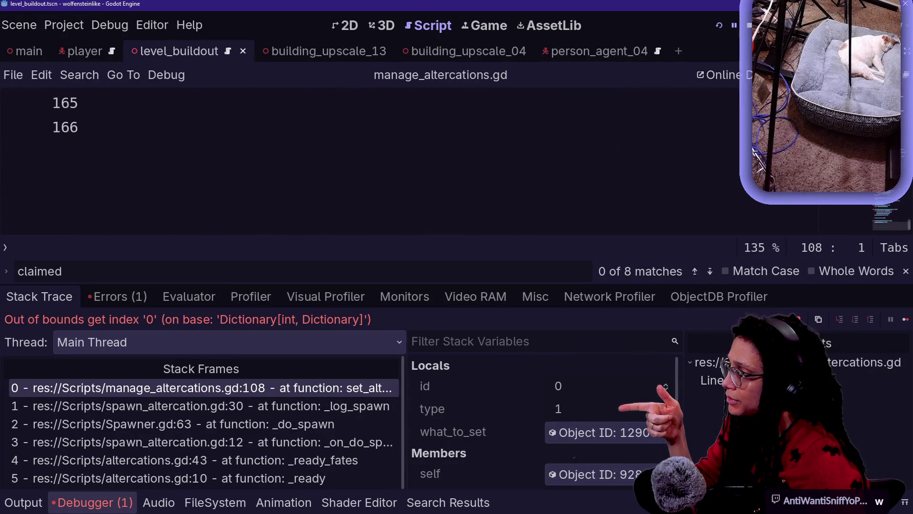
scroll(397, 191, up, 6)
scroll(398, 190, down, 1)
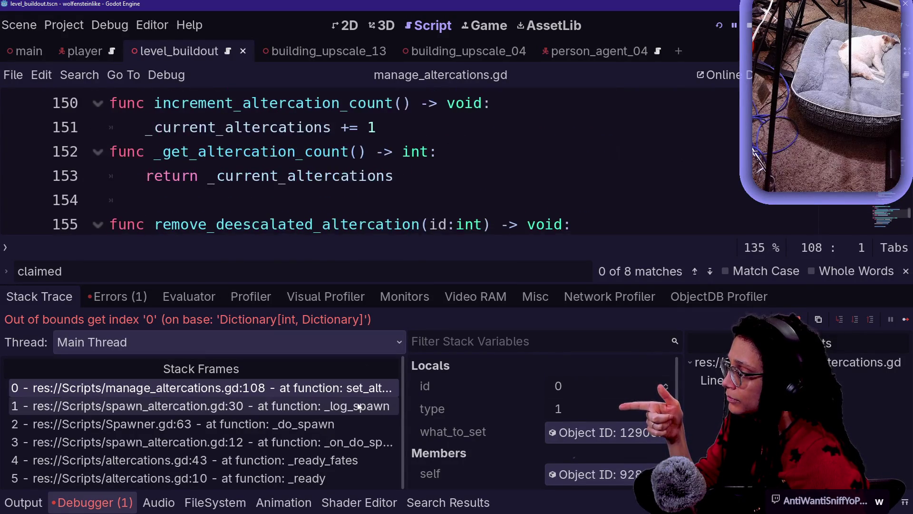
Step: Examine failing line 108 in set_altercation_data, then switch to the spawn_altercation.gd line 30 caller
click(357, 390)
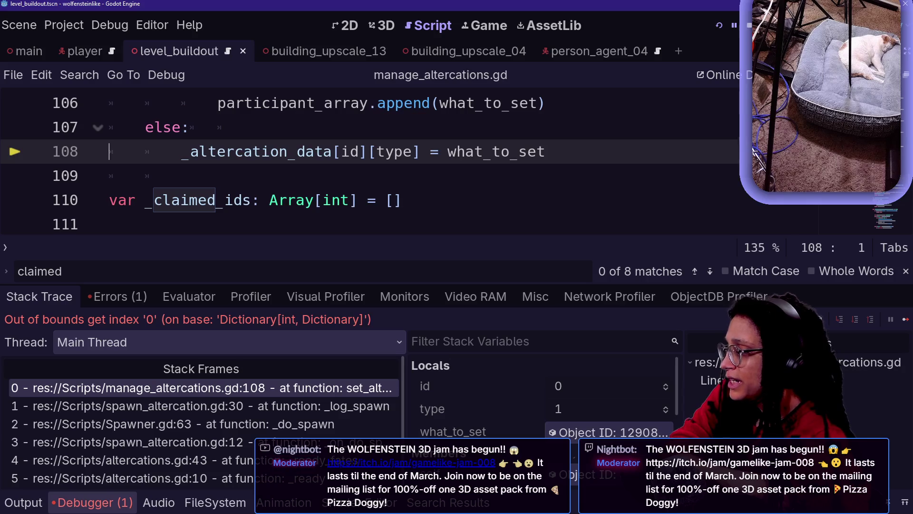
key(Up)
key(Up)
key(Up)
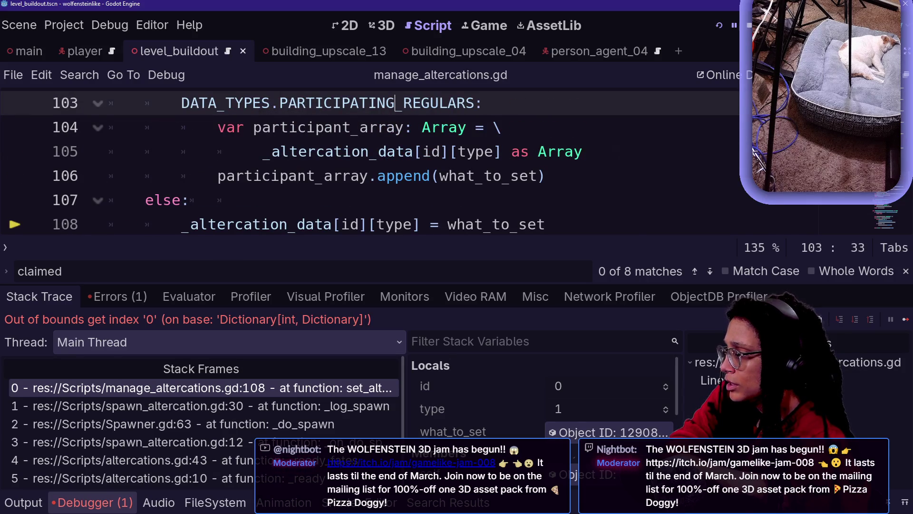
double_click(350, 220)
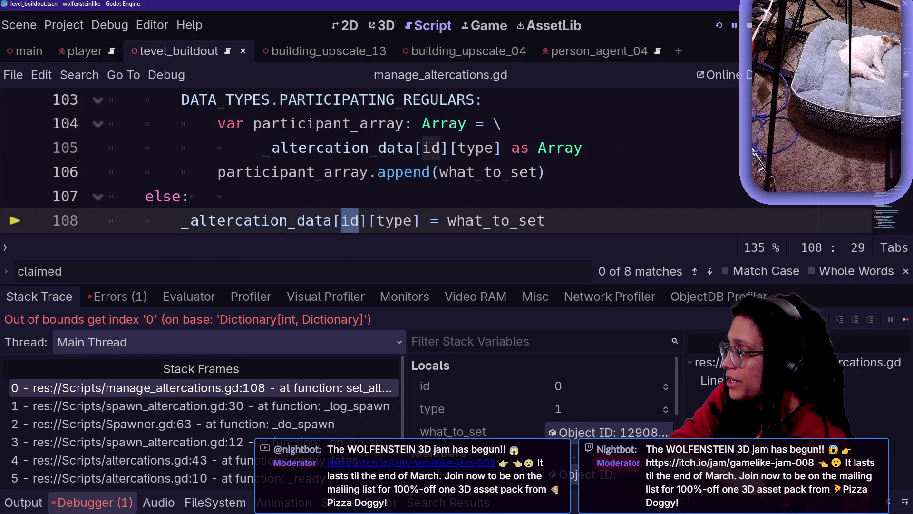
key(Up)
key(Up)
key(Up)
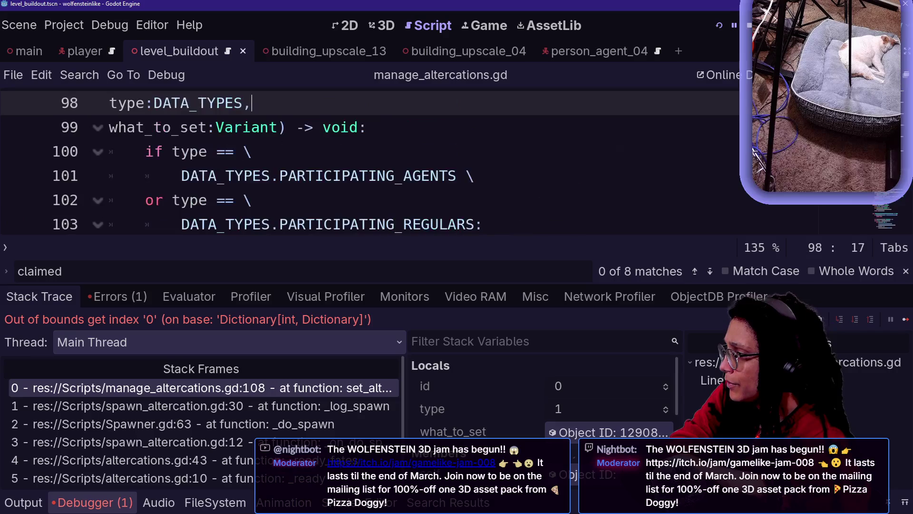
key(Up)
key(Up)
key(Up)
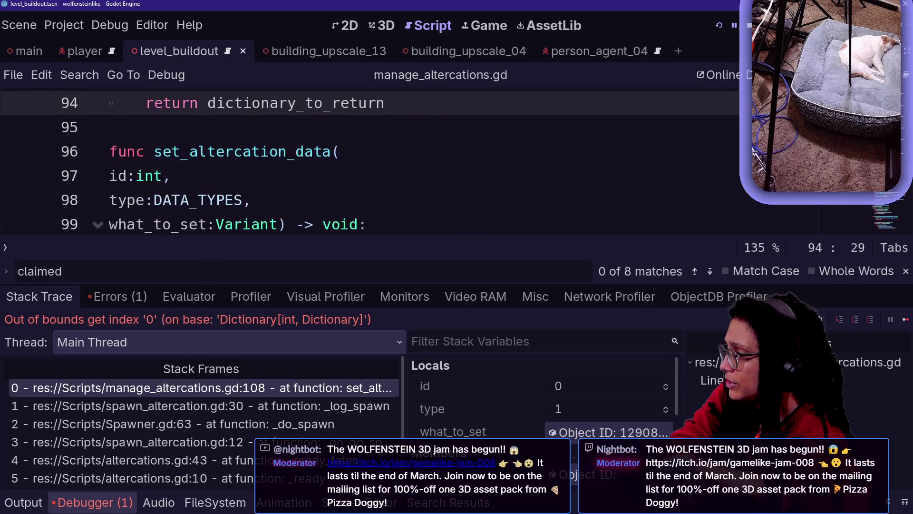
click(232, 406)
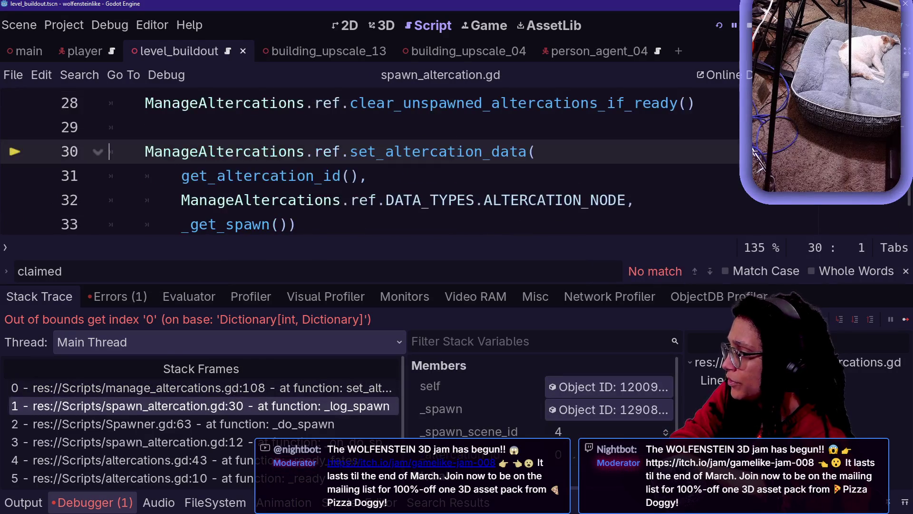
Step: Try typing a set_ call on blank line 29 of _log_spawn, then delete it
key(Up)
key(Up)
key(Up)
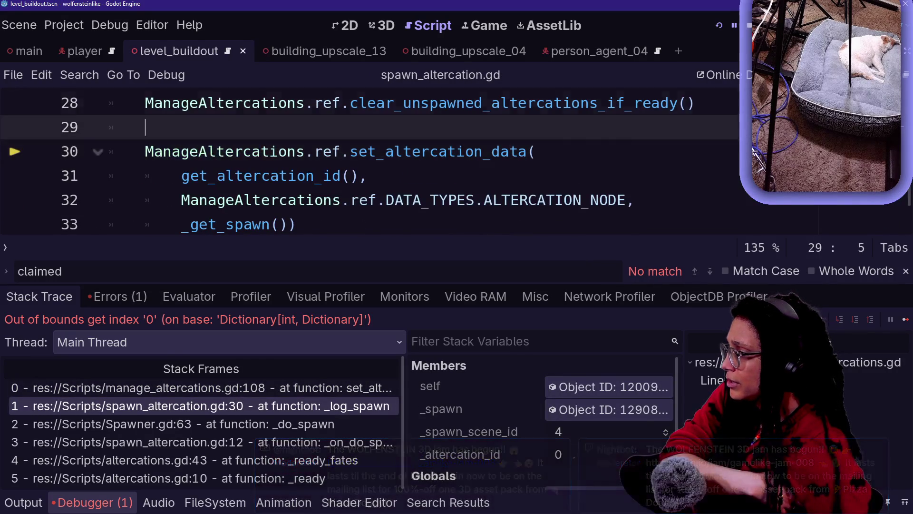
click(324, 175)
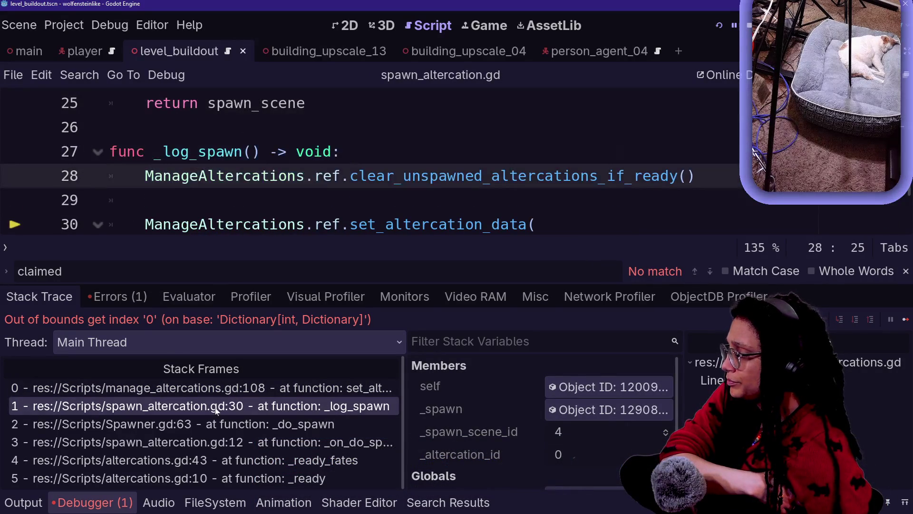
scroll(371, 162, down, 1)
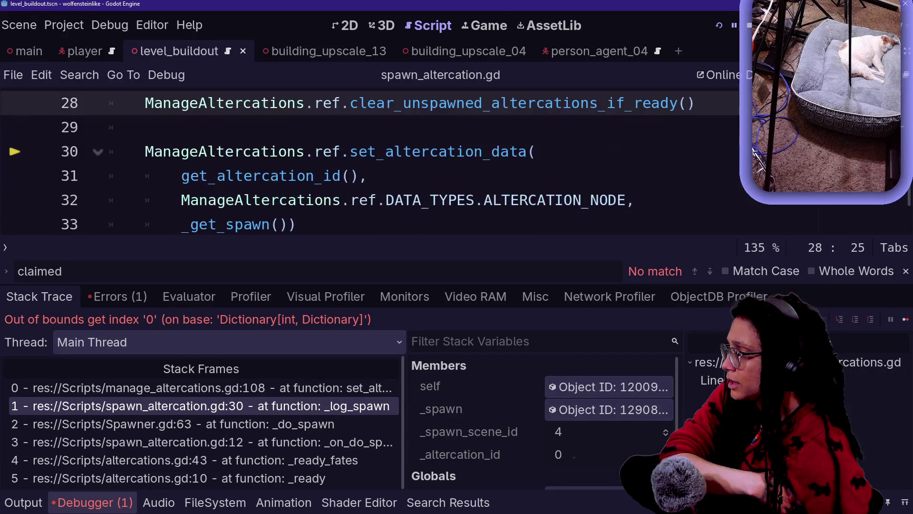
click(145, 127)
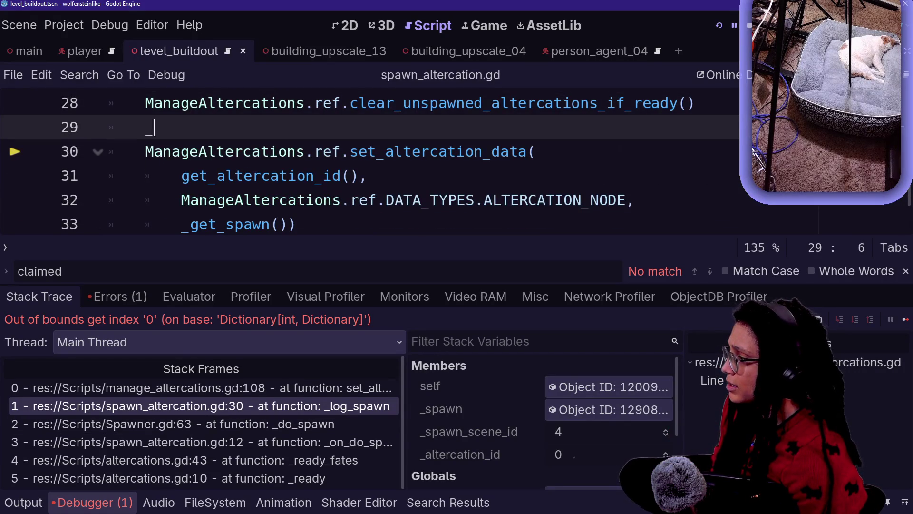
text(set_)
key(BackSpace)
key(BackSpace)
key(BackSpace)
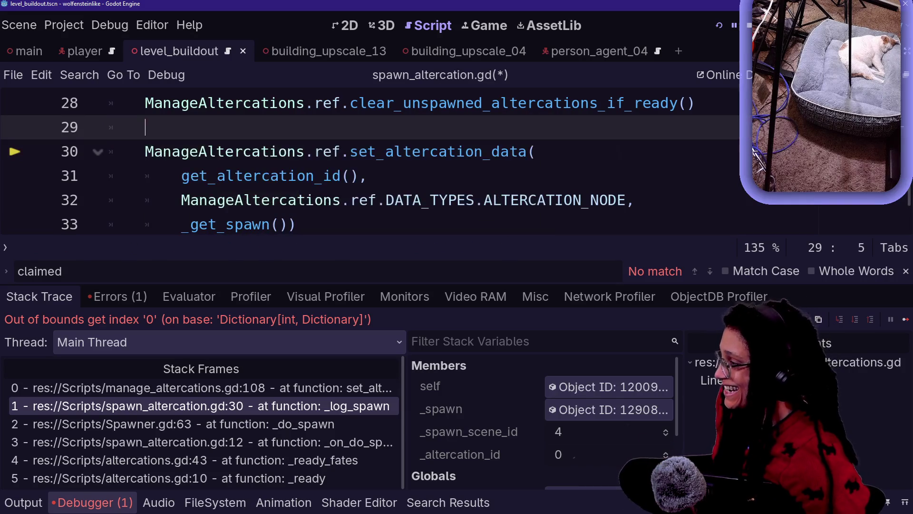
scroll(475, 143, up, 9)
Step: Open Spawner.gd with the bottom panel hidden and start a new line below get_altercation_id
ctrl+click(478, 103)
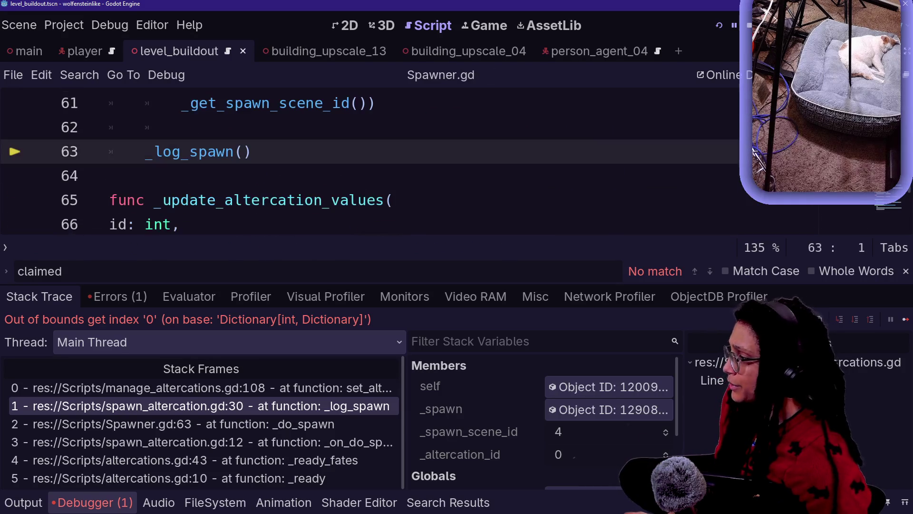
key(alt+o)
key(alt+o)
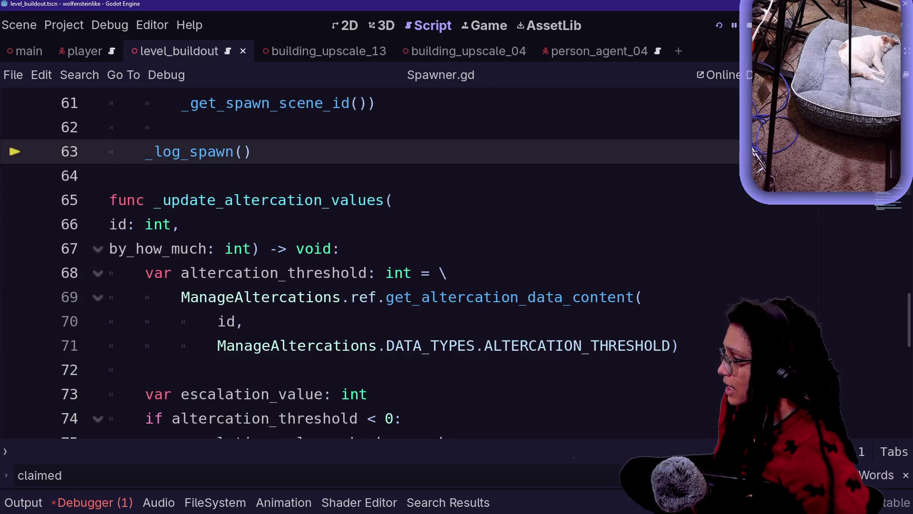
scroll(371, 261, down, 6)
scroll(371, 262, up, 13)
scroll(371, 261, down, 5)
scroll(371, 261, up, 1)
scroll(371, 261, up, 7)
scroll(371, 262, down, 1)
scroll(371, 262, up, 3)
scroll(371, 262, up, 1)
scroll(371, 261, down, 3)
scroll(371, 262, up, 5)
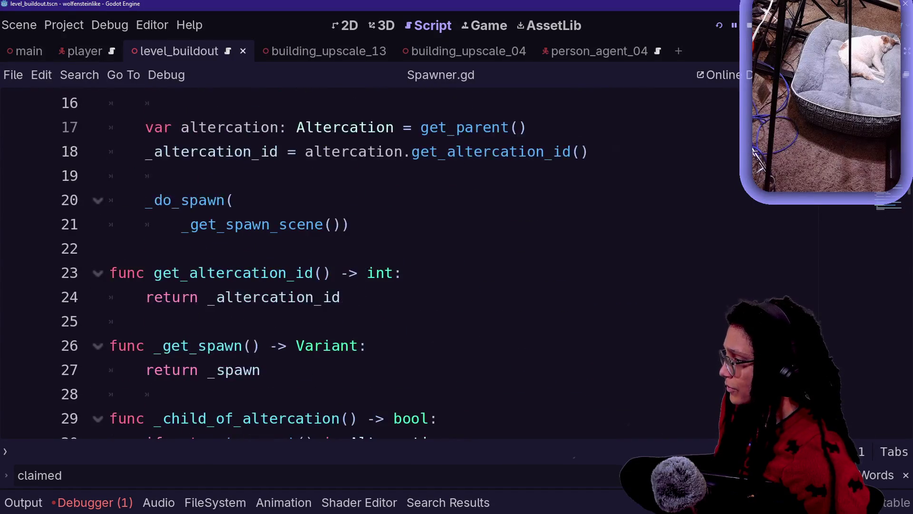
scroll(371, 262, down, 2)
click(340, 151)
key(Return)
Step: Start the _set_altercation_id function declaration below get_altercation_id in Spawner.gd
text(func _set_altercation_id()
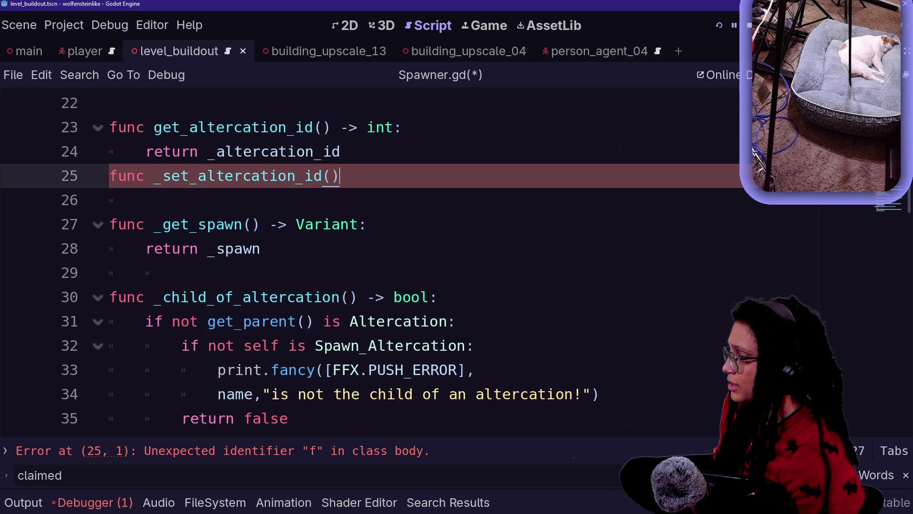
text(:)
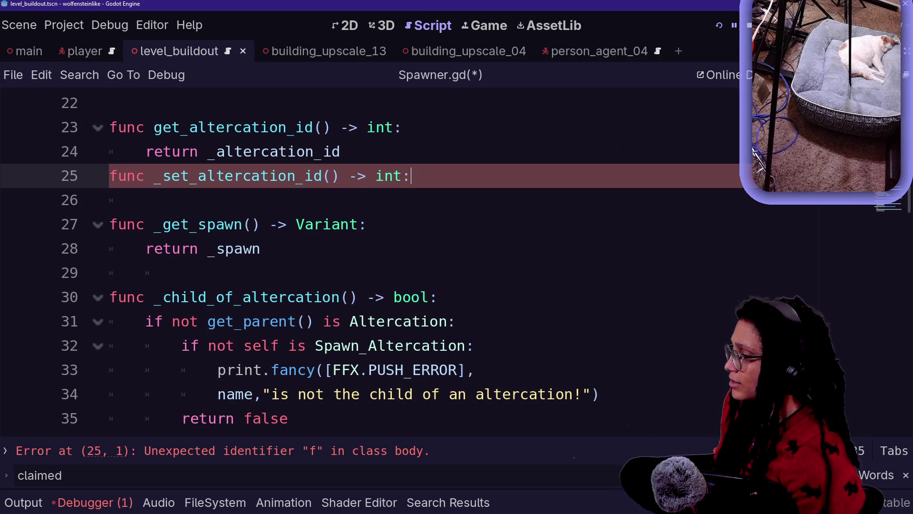
key(Return)
scroll(371, 262, up, 4)
scroll(300, 262, up, 3)
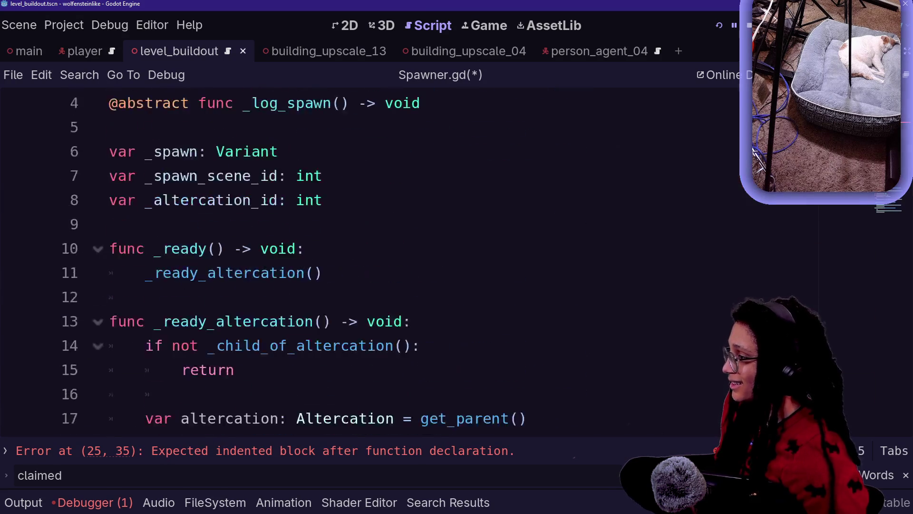
scroll(299, 262, down, 1)
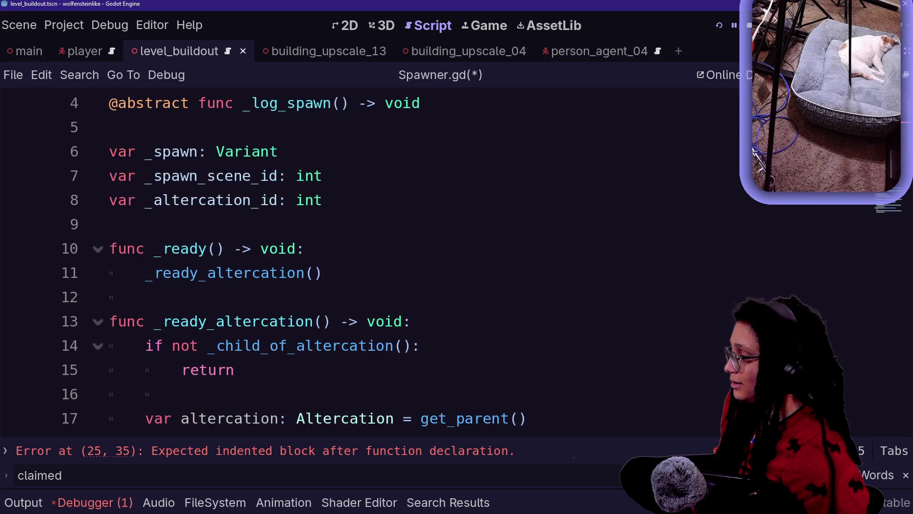
scroll(371, 262, down, 4)
scroll(371, 262, up, 4)
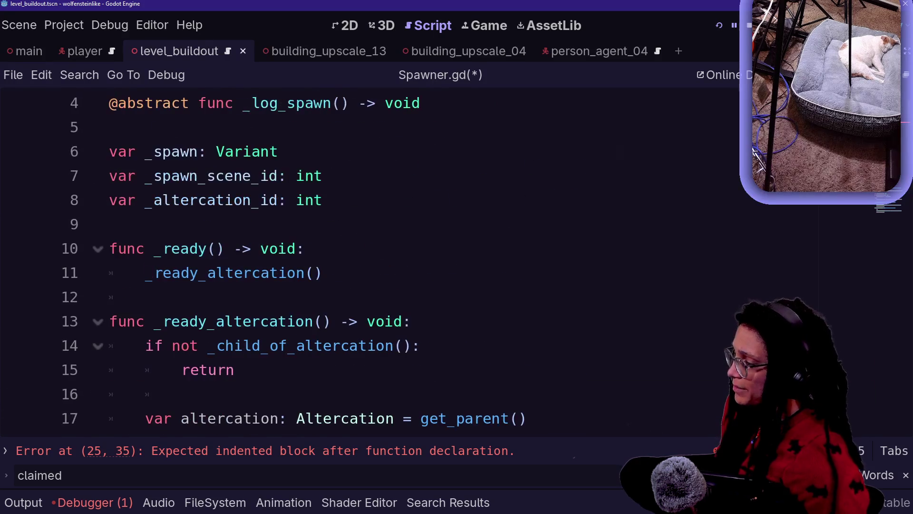
click(323, 200)
text(= -666)
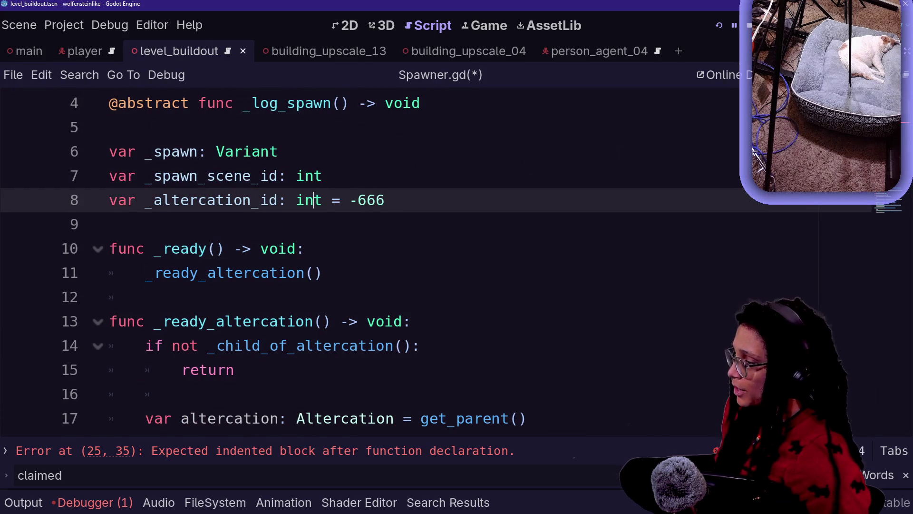
key(Down)
key(Down)
key(Down)
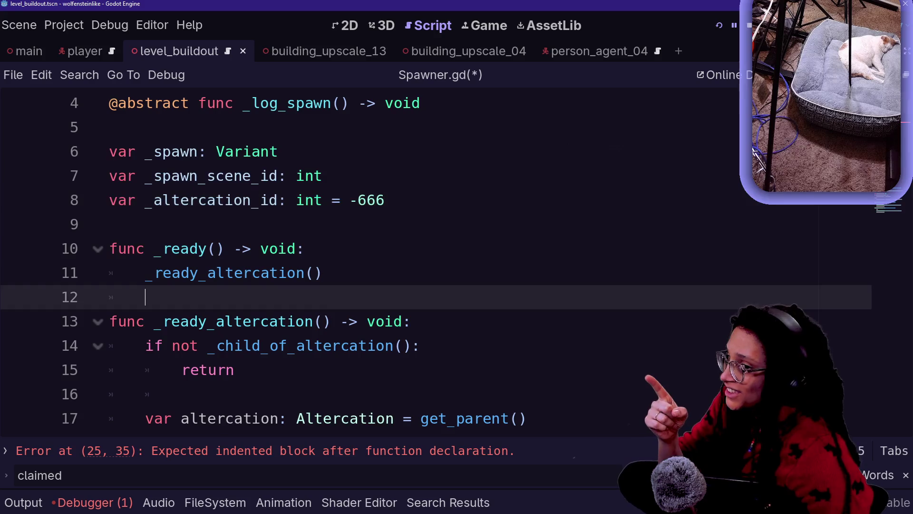
key(Down)
key(Down)
key(Down)
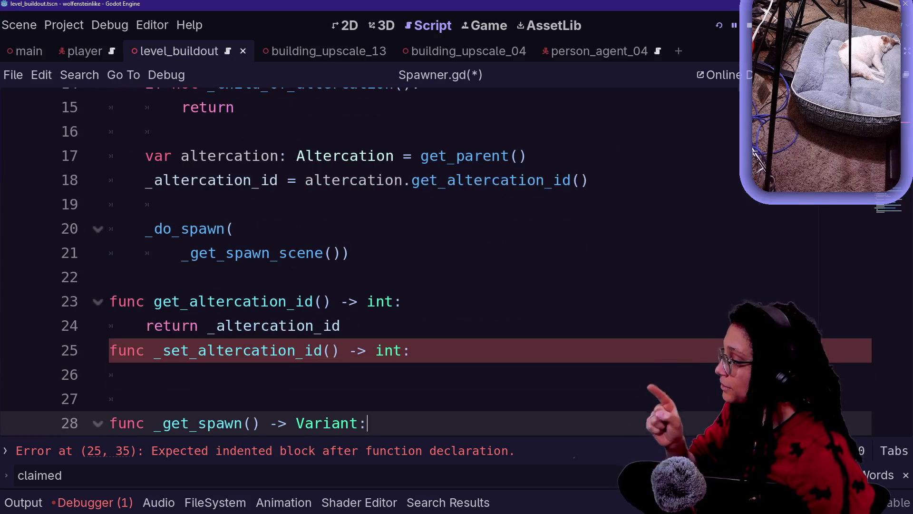
key(Up)
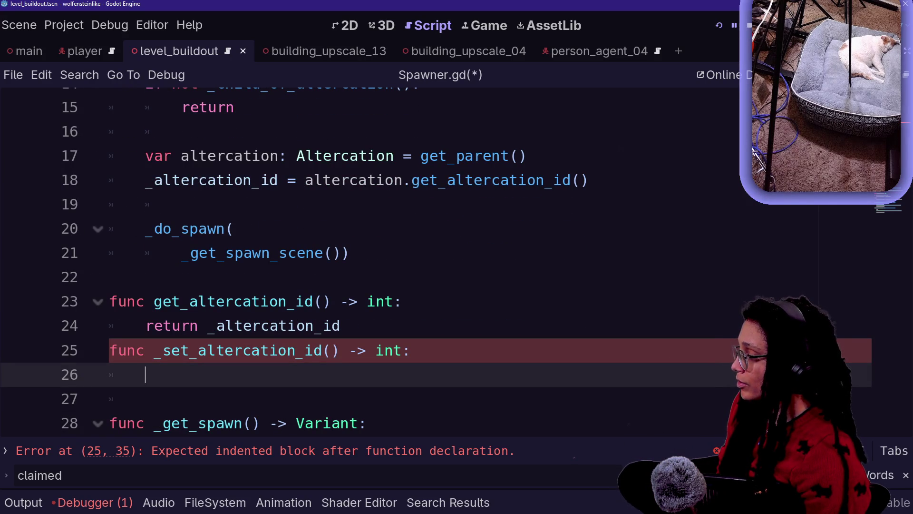
key(BackSpace)
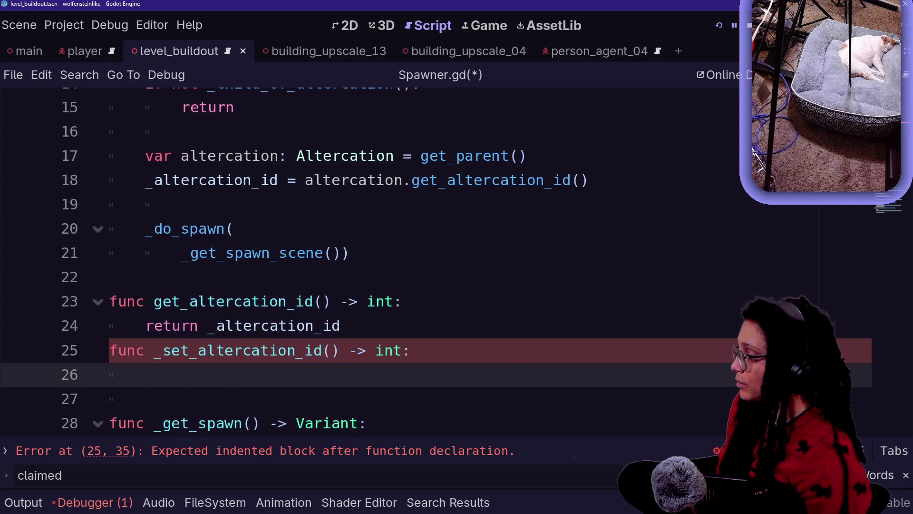
Step: Give the setter an id:int parameter, body '_altercation_id = id', void return, and save
click(331, 351)
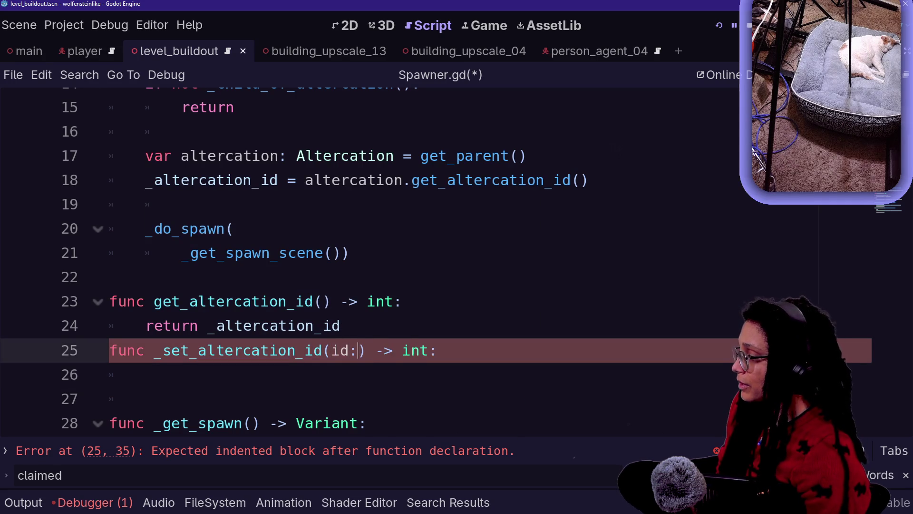
text(int)
click(149, 374)
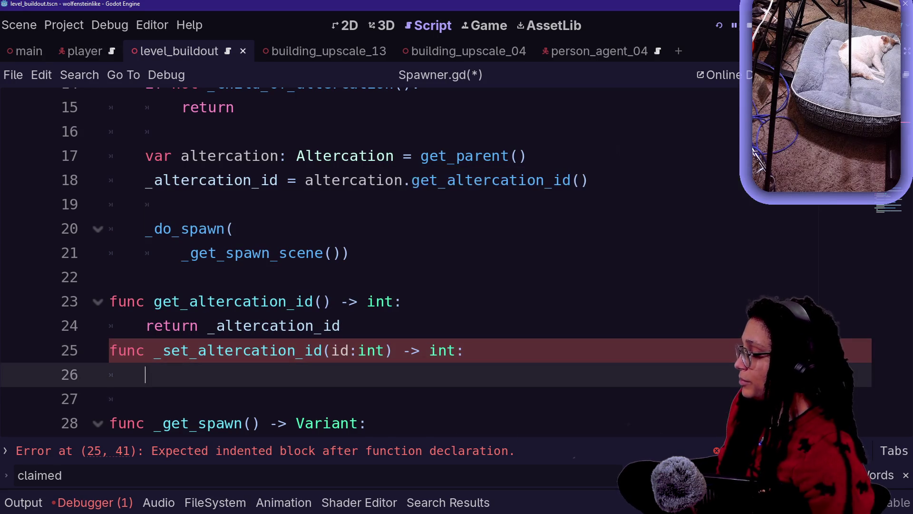
text(_)
key(Return)
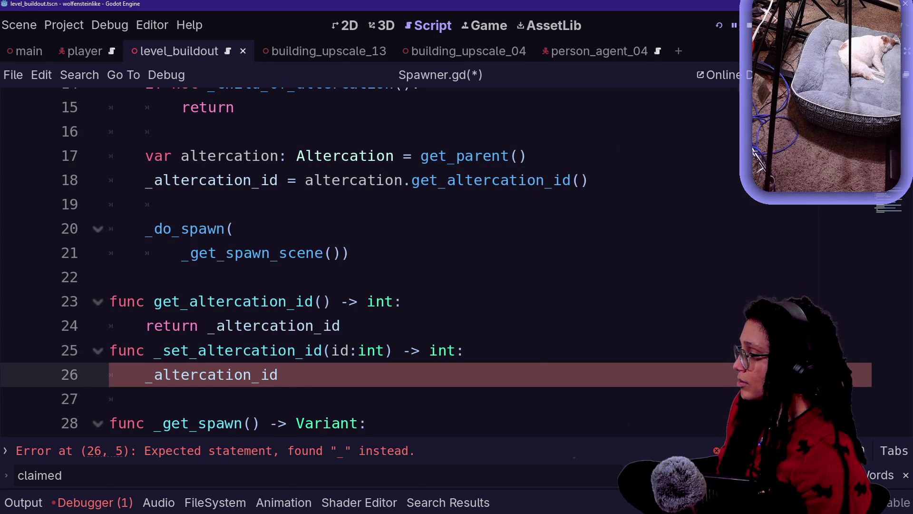
text( = id)
key(Escape)
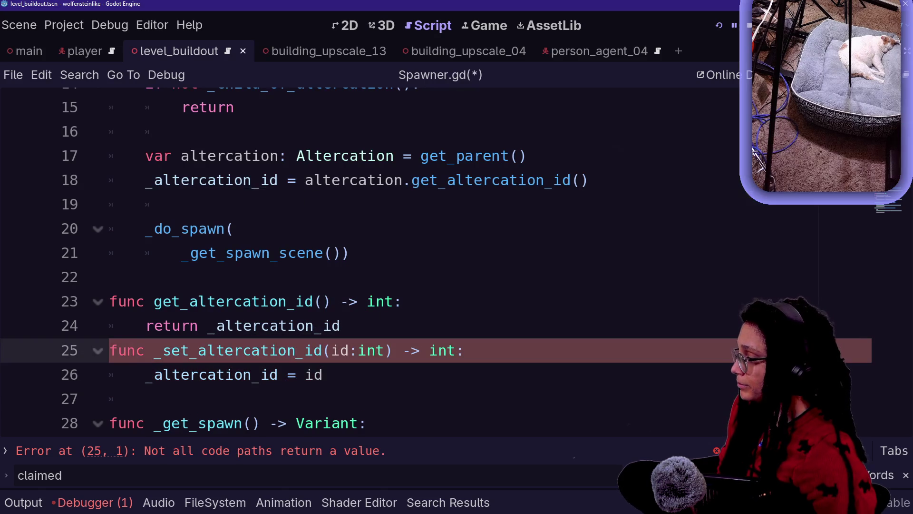
key(BackSpace)
key(BackSpace)
text(void)
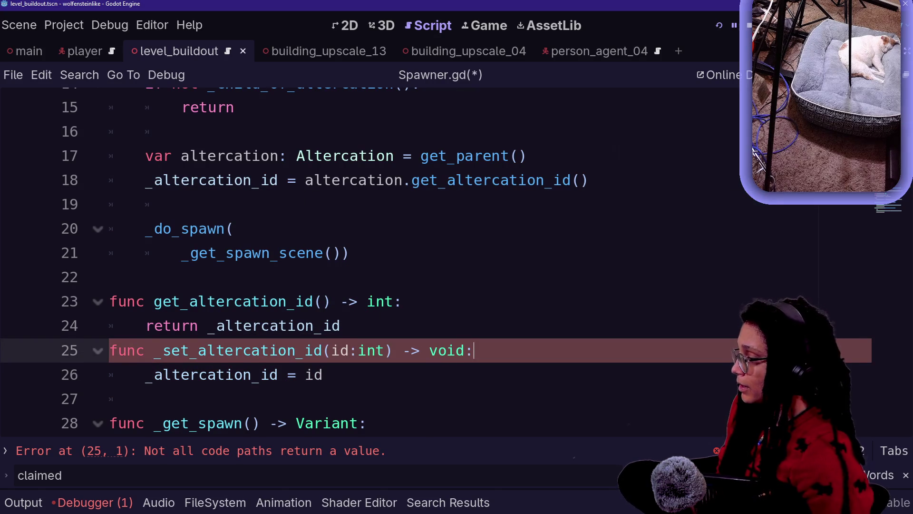
key(ctrl+s)
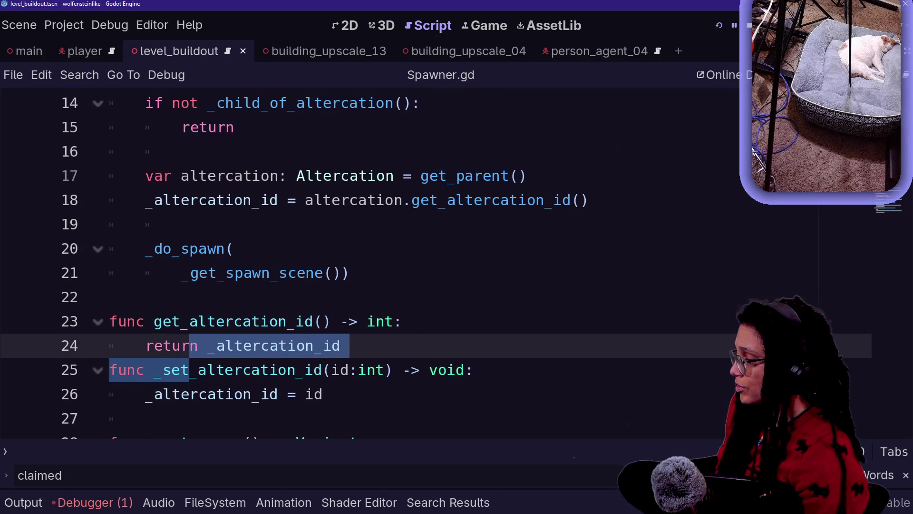
key(shift+alt+o)
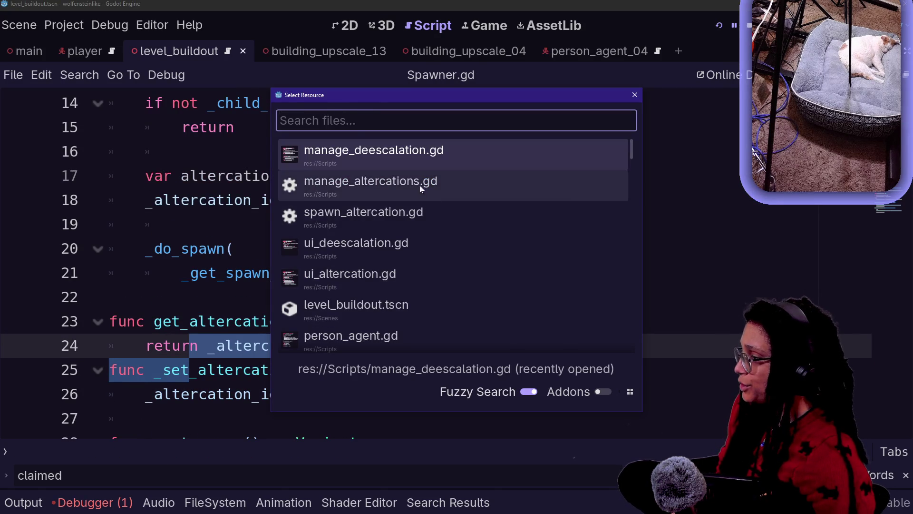
Step: In spawn_altercation.gd's _log_spawn, add the call _set_altercation_id(_get_spawn_scene_id())
key(Escape)
key(alt+Left)
key(alt+Left)
key(alt+Left)
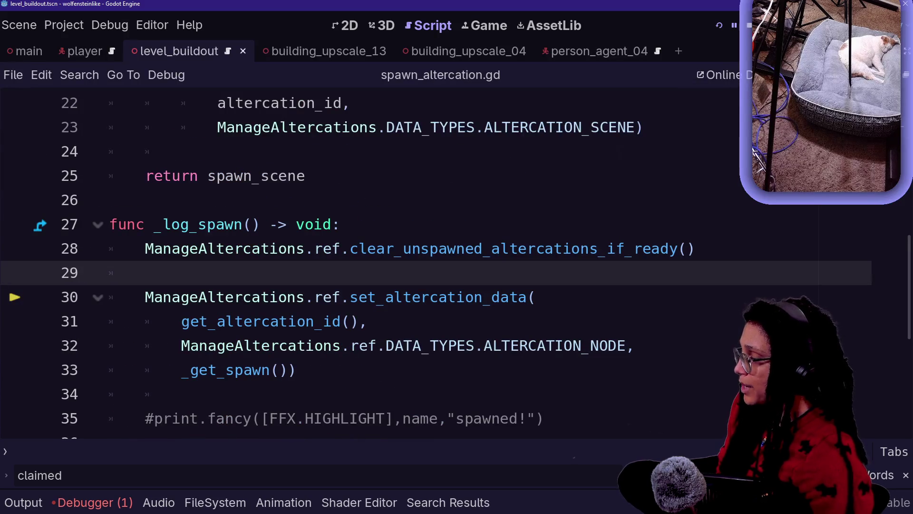
text(_st)
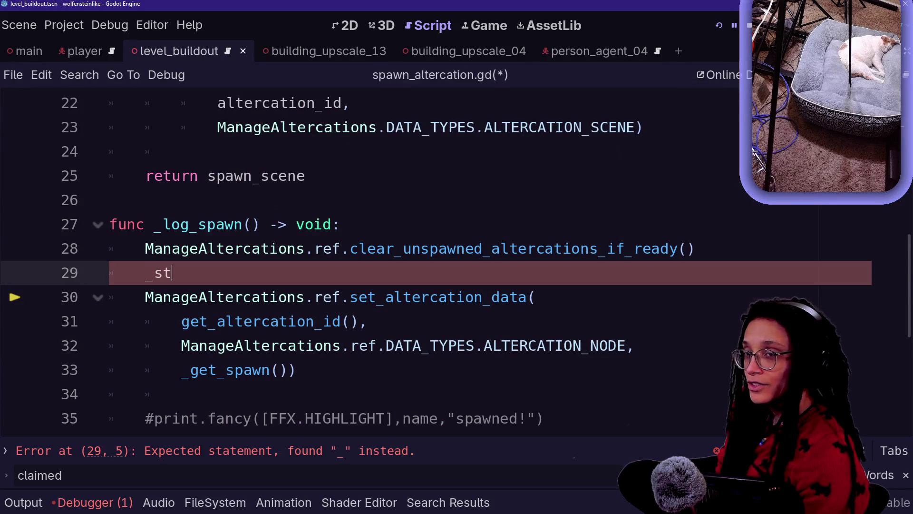
key(BackSpace)
text(et)
key(Return)
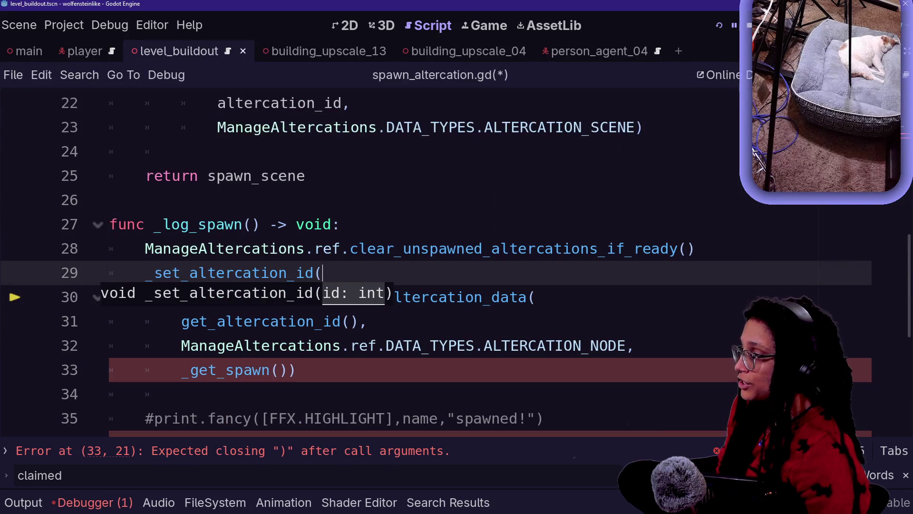
text(aw)
key(BackSpace)
key(BackSpace)
key(BackSpace)
text(s)
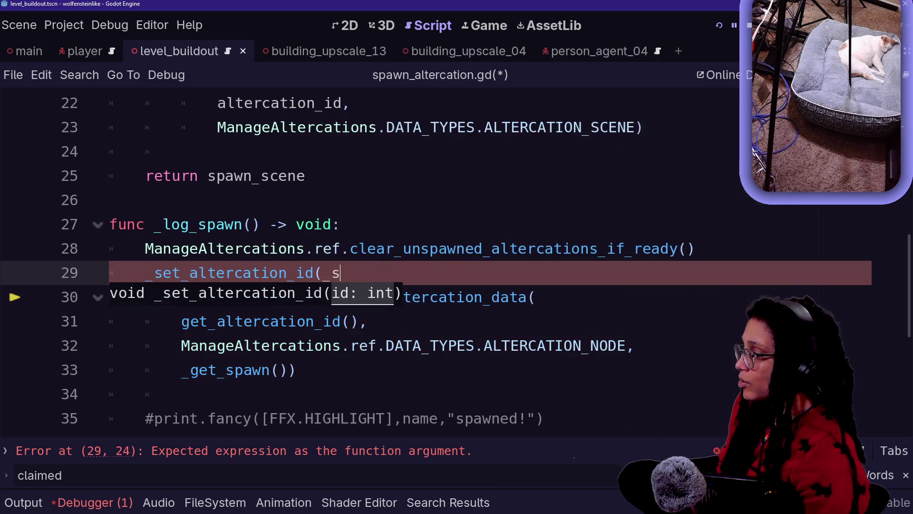
text(p)
key(BackSpace)
key(BackSpace)
key(BackSpace)
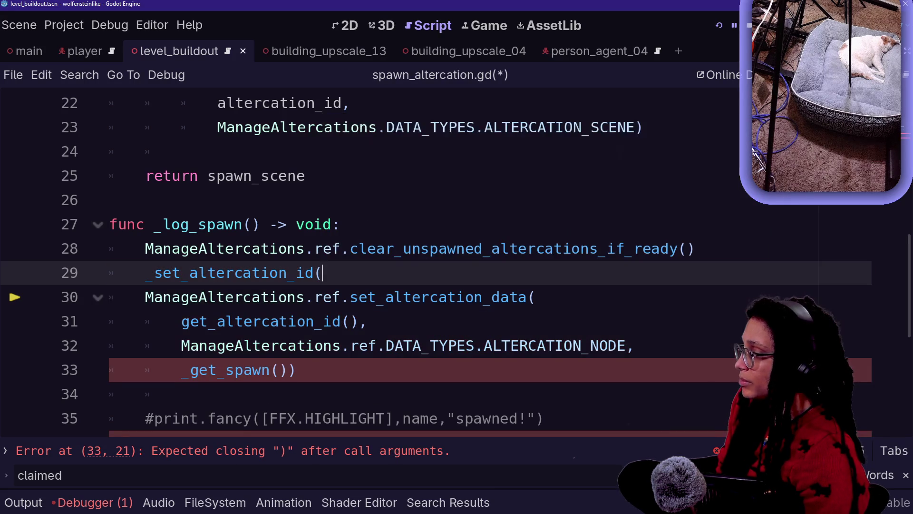
text(_get_spawn)
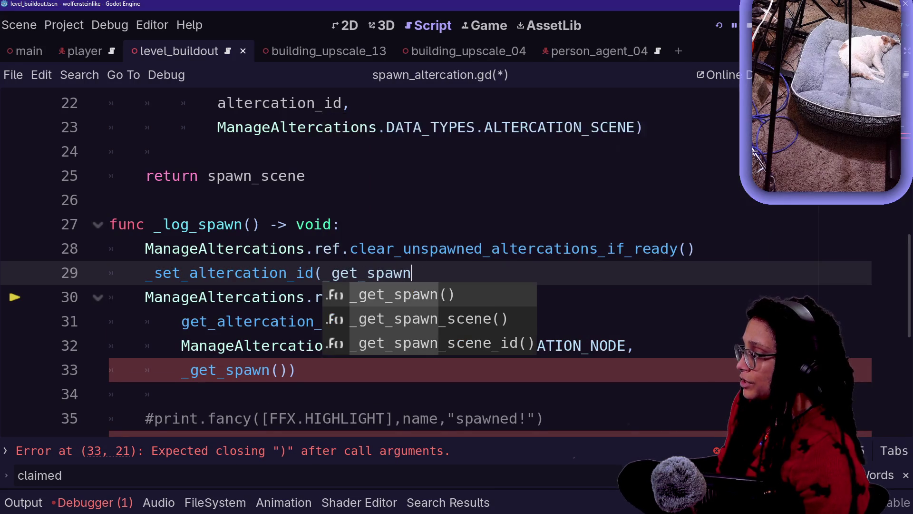
key(Down)
key(Return)
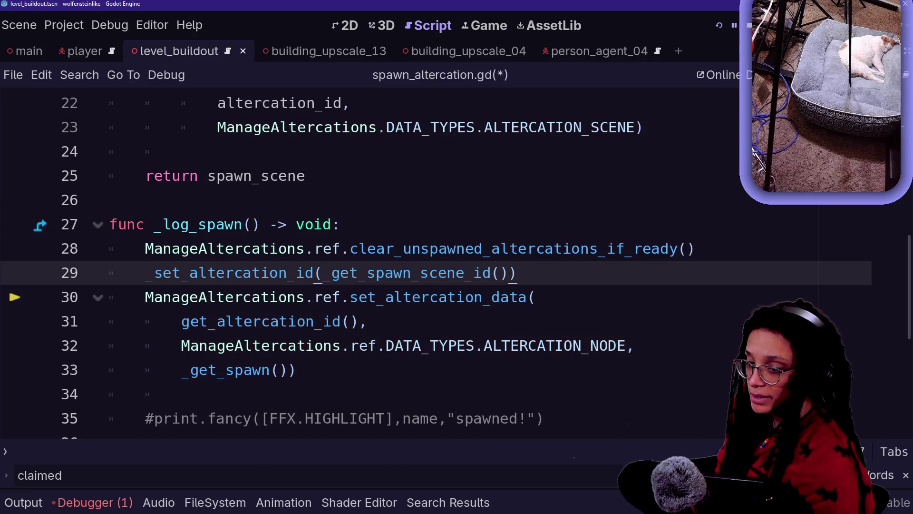
Step: Surround the new setter call with blank lines, save spawn_altercation.gd, and run the game
click(341, 224)
key(Down)
key(Down)
key(Down)
key(Up)
key(Up)
key(Up)
key(Down)
key(Down)
key(Up)
key(Up)
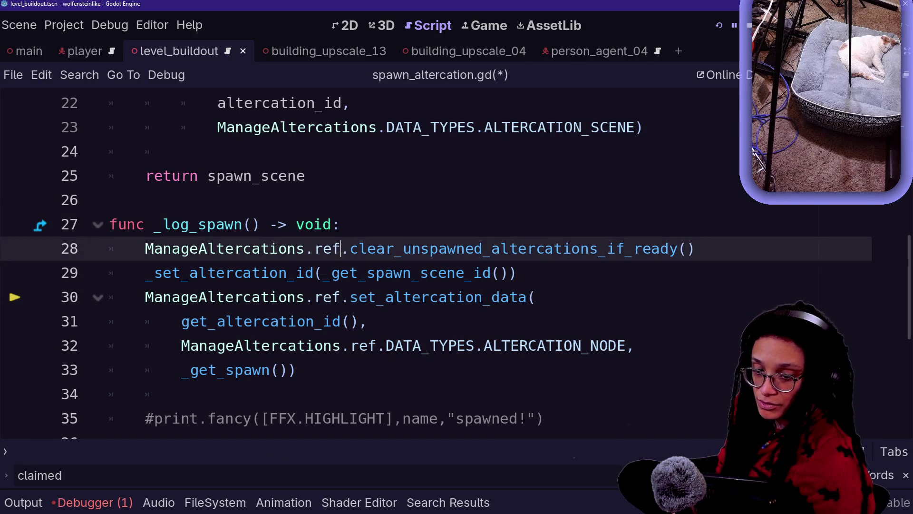
click(537, 297)
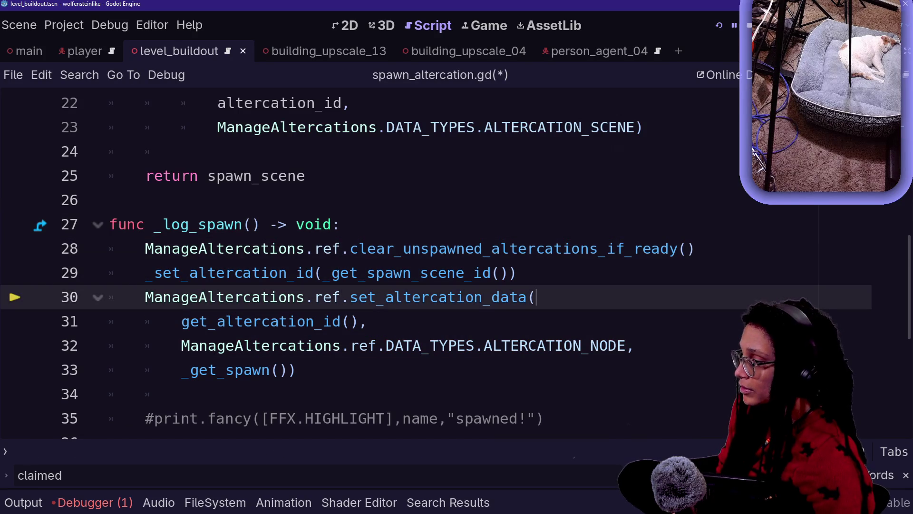
click(517, 272)
key(Up)
key(End)
key(Return)
key(Down)
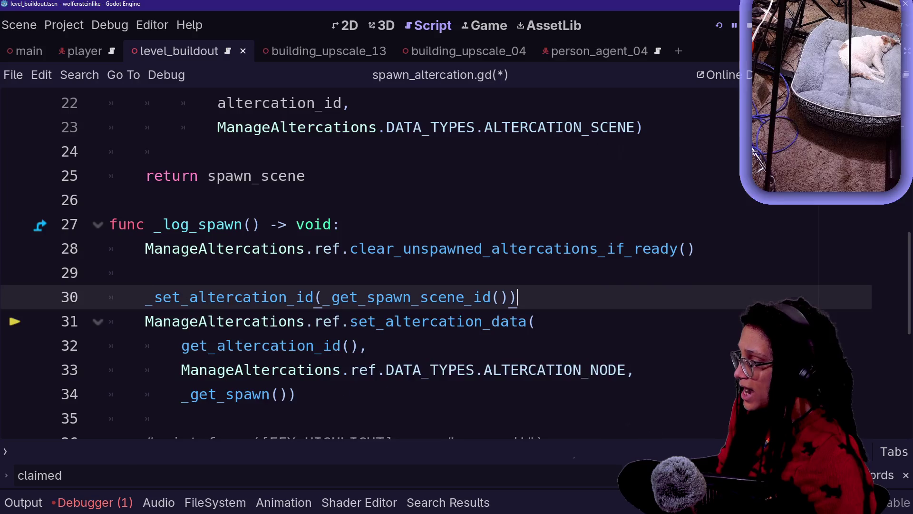
key(Down)
key(Return)
key(Down)
key(Down)
key(ctrl+s)
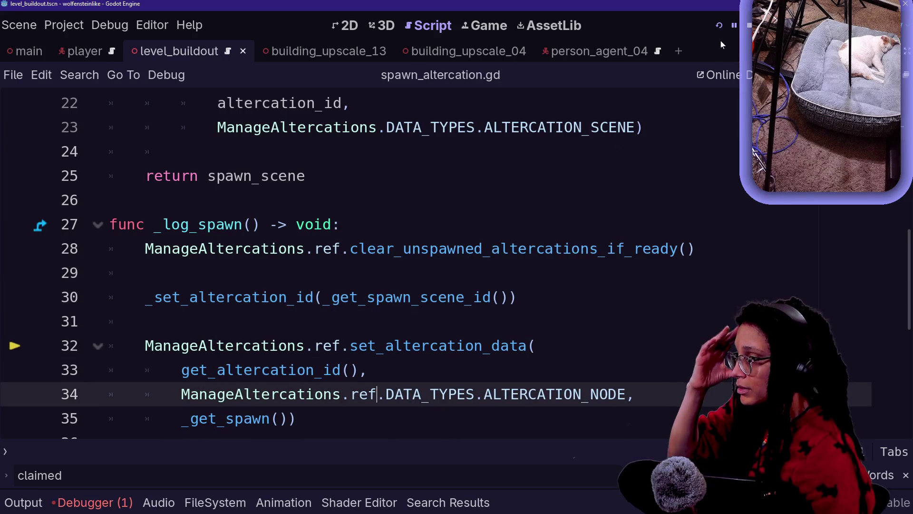
click(721, 29)
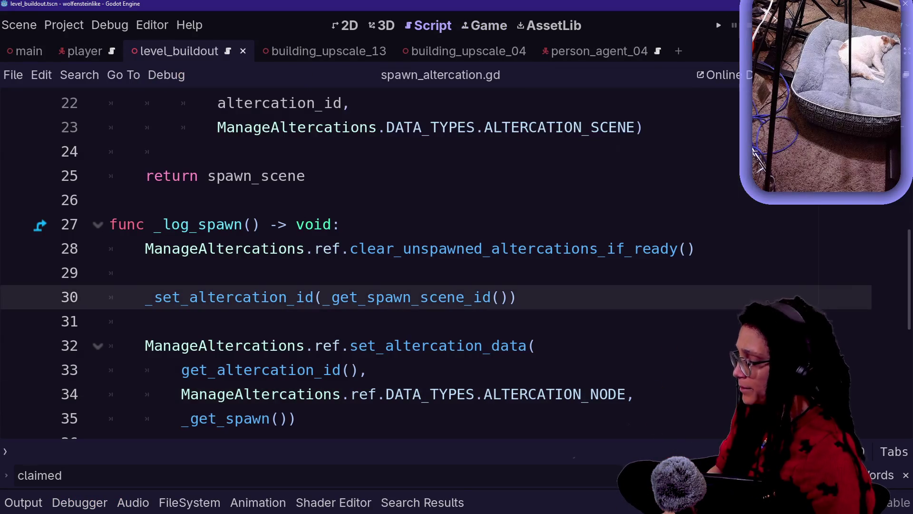
key(shift+alt+o)
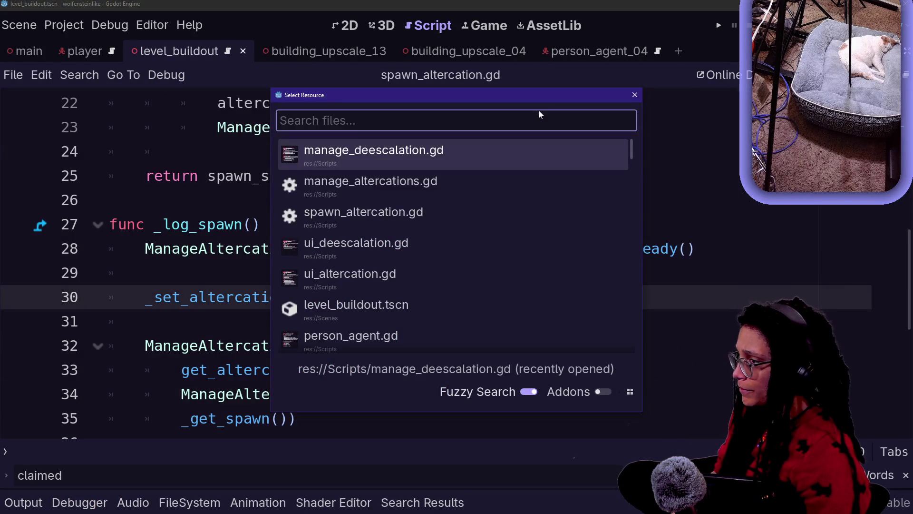
Step: Dismiss the file picker, launch the game, and restart the debug session past the manage_altercations.gd breakpoint
key(Escape)
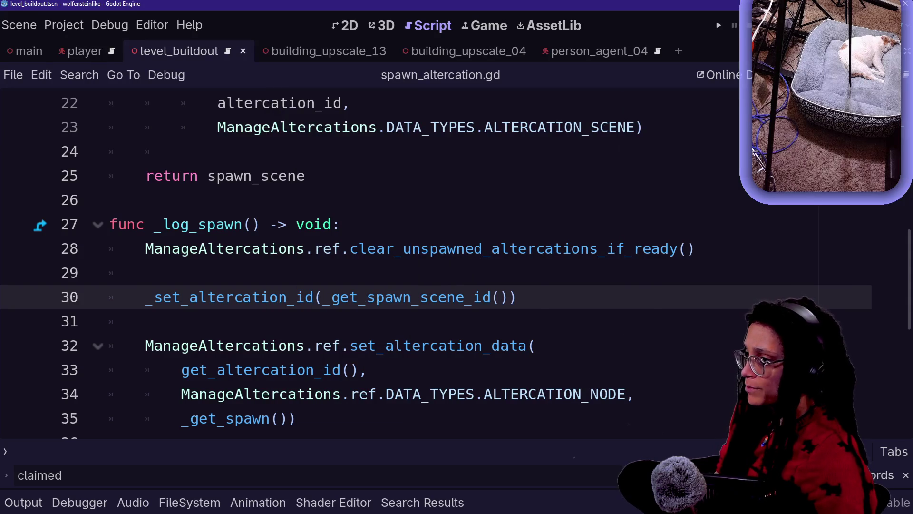
click(719, 25)
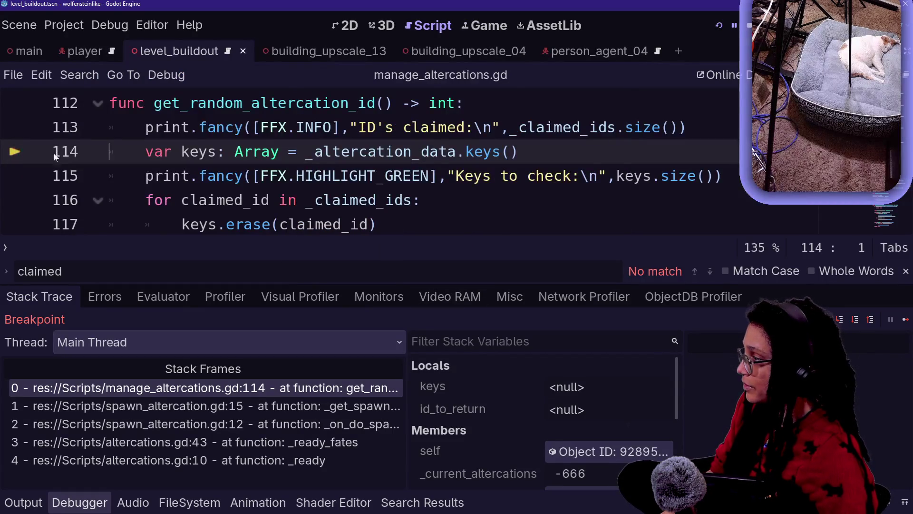
click(721, 30)
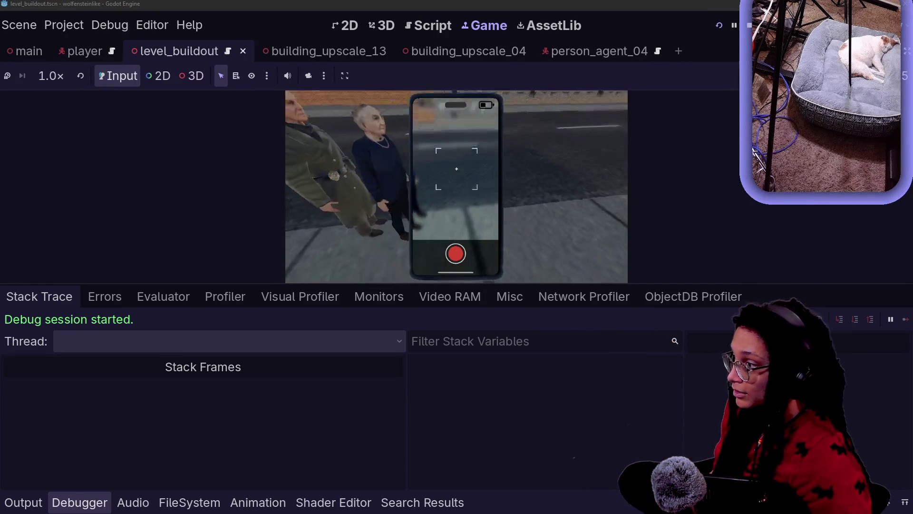
Step: Hide the side docks and bottom panel, then play the running game in the Game view
key(ctrl+shift+F11)
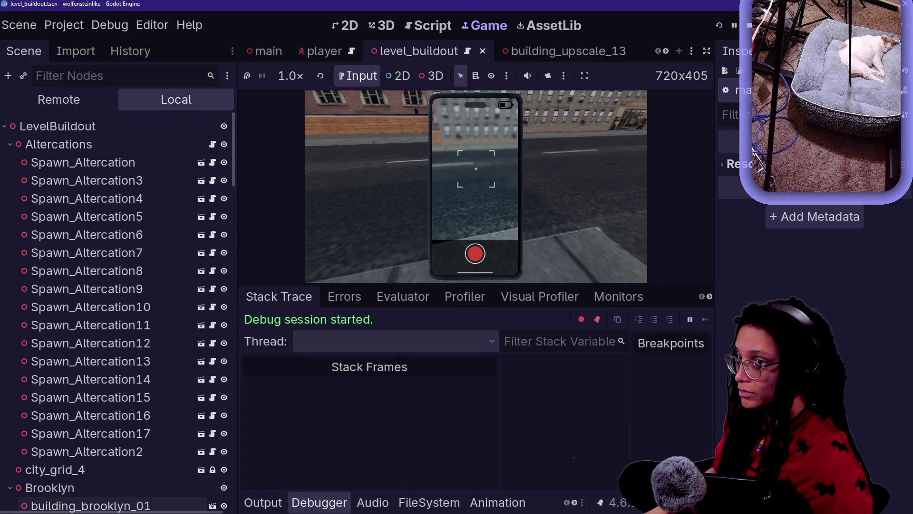
click(709, 56)
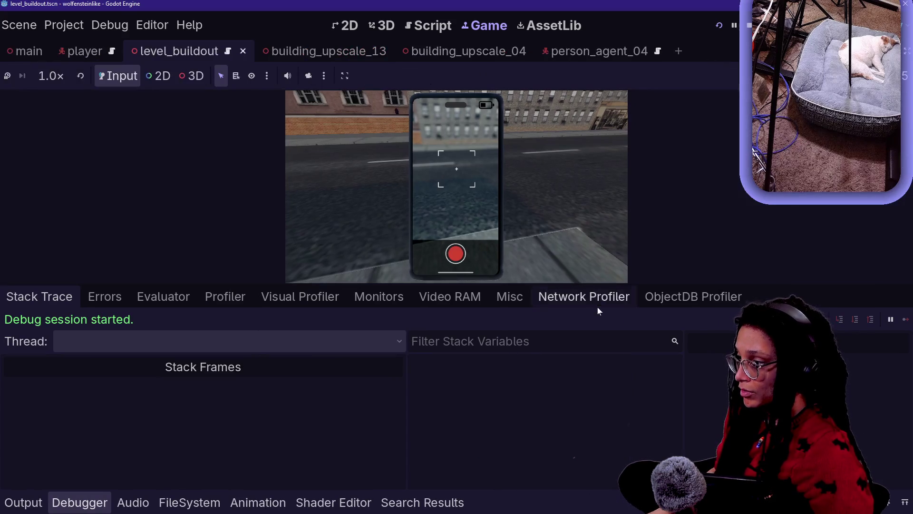
click(745, 253)
key(alt+o)
key(alt+o)
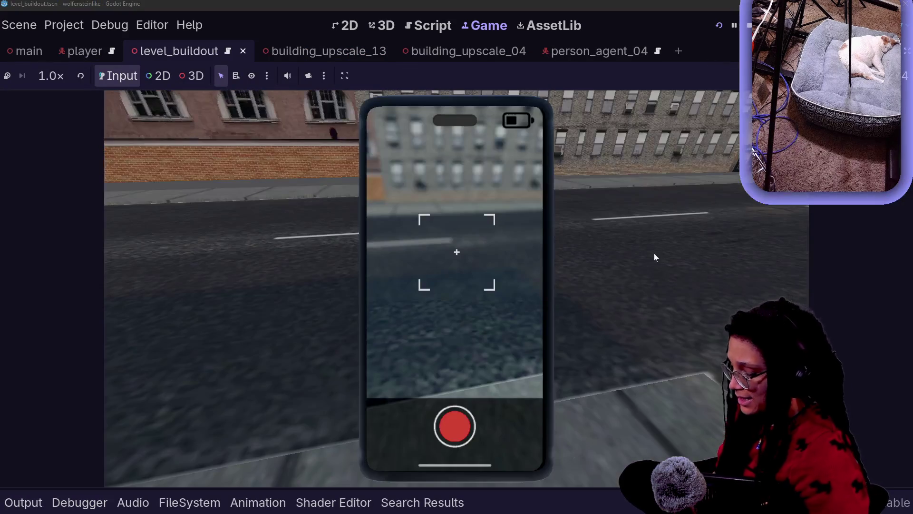
click(655, 253)
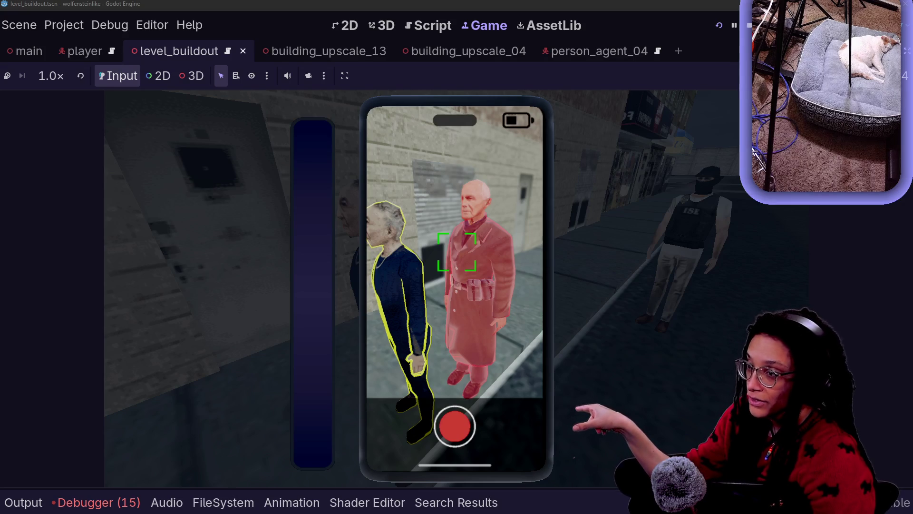
Step: Open the Debugger's Errors (15) list and jump to FancyPrints.gd's push_error at line 269
click(91, 497)
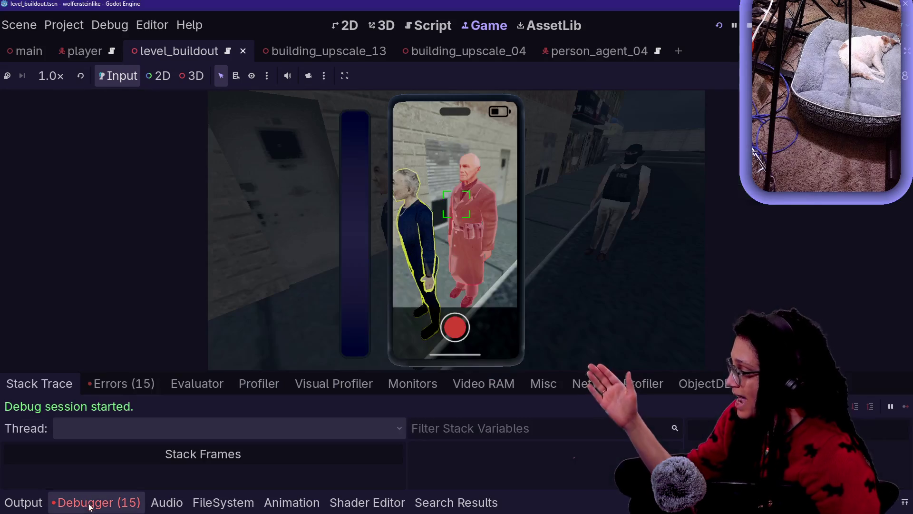
click(114, 374)
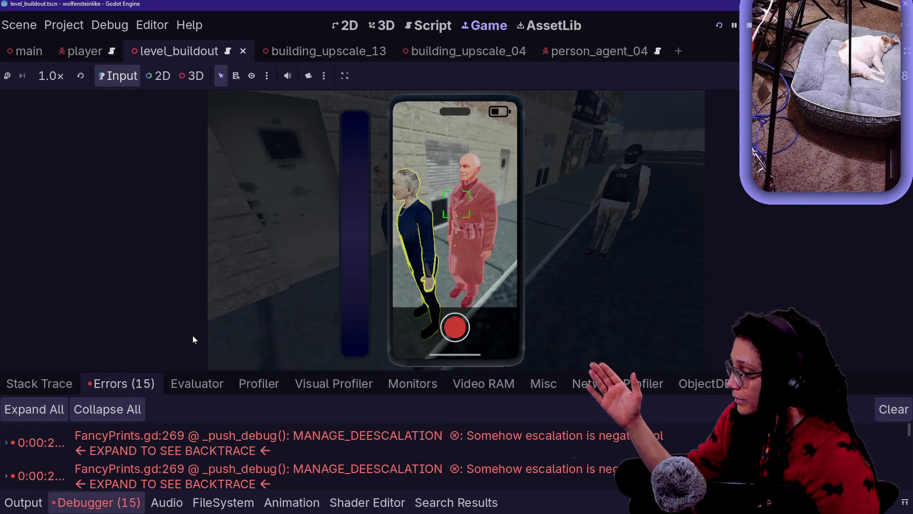
double_click(469, 439)
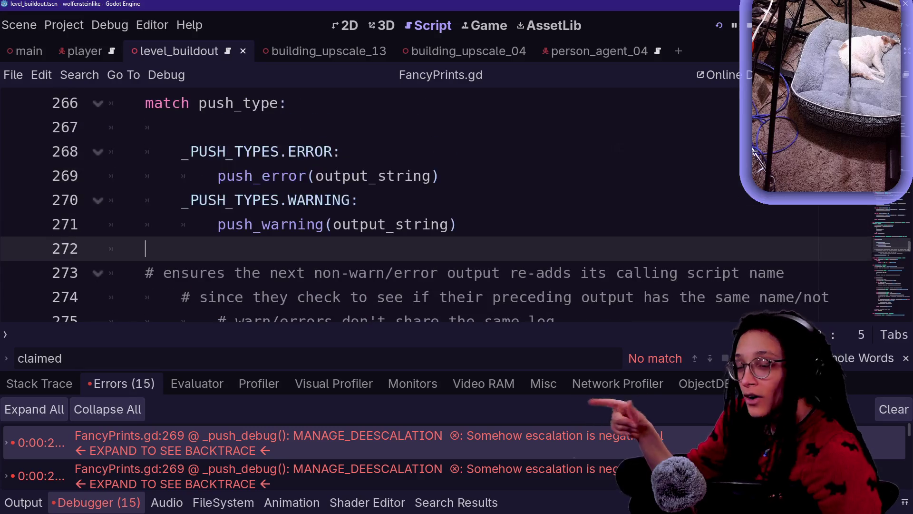
Step: Review the error branch in FancyPrints.gd, hide the bottom panel, and switch to manage_deescalation.gd
click(342, 151)
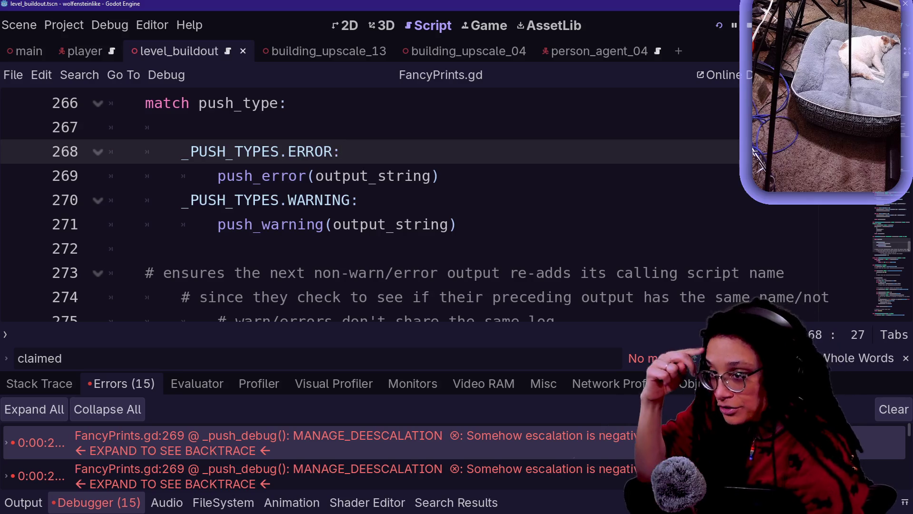
click(181, 127)
key(alt+space)
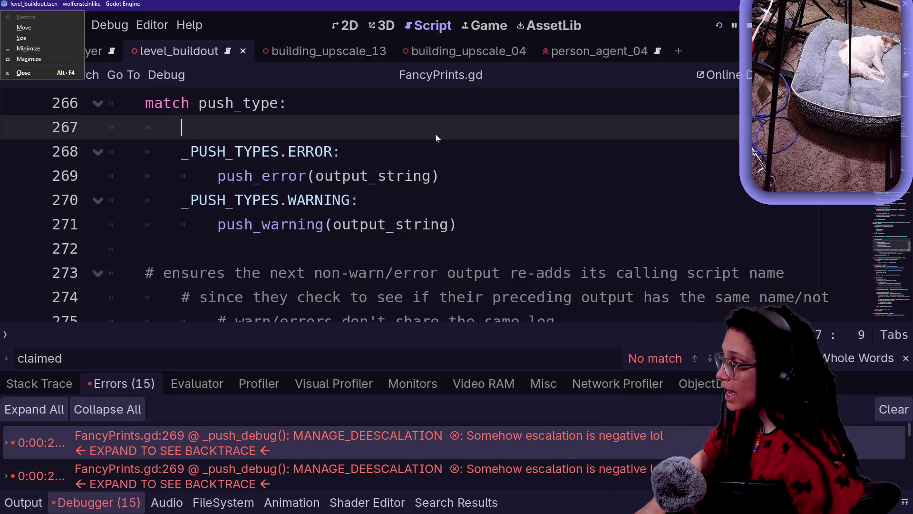
key(Escape)
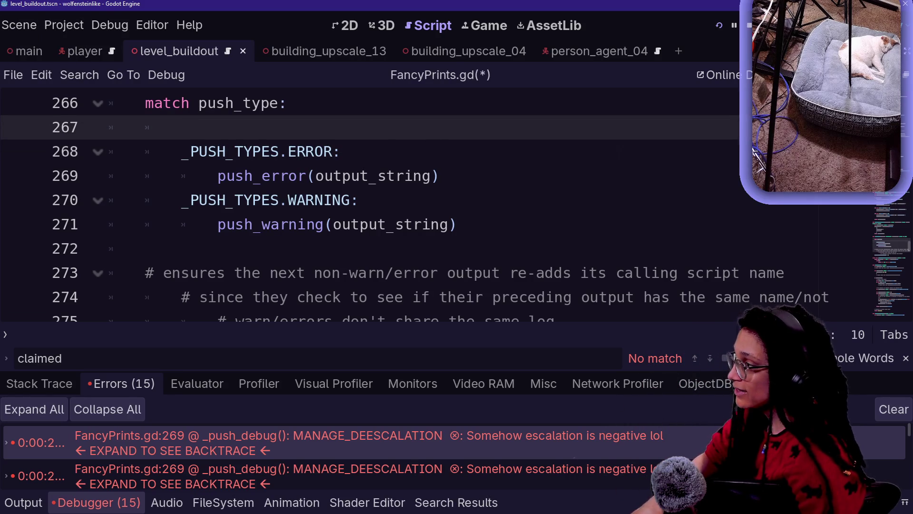
key(alt+o)
key(alt+o)
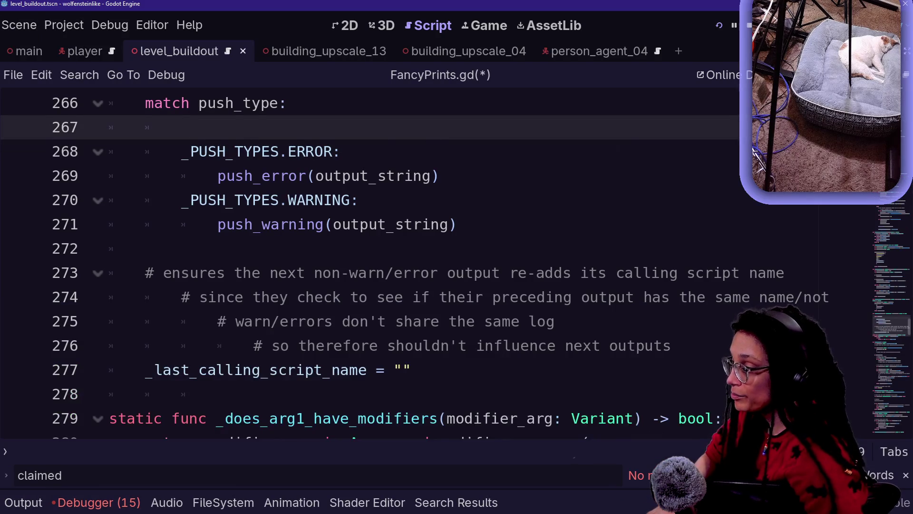
scroll(428, 266, down, 7)
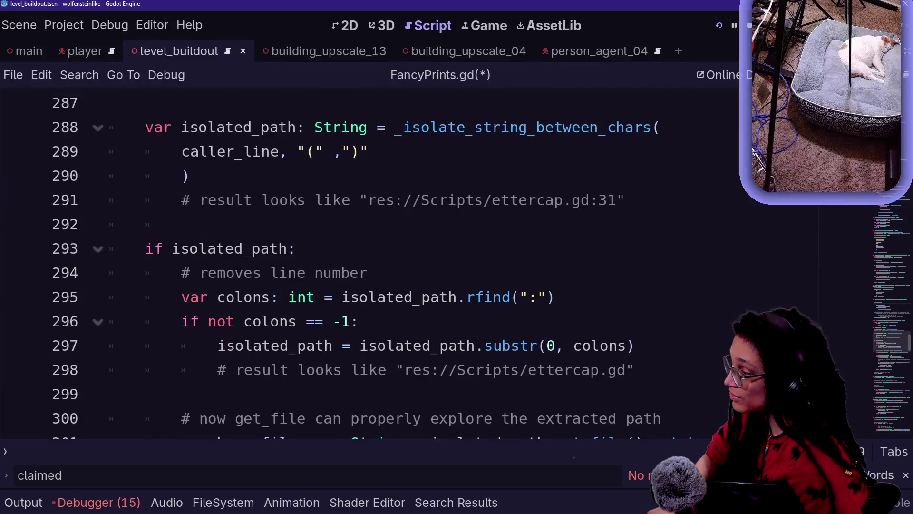
scroll(429, 266, up, 6)
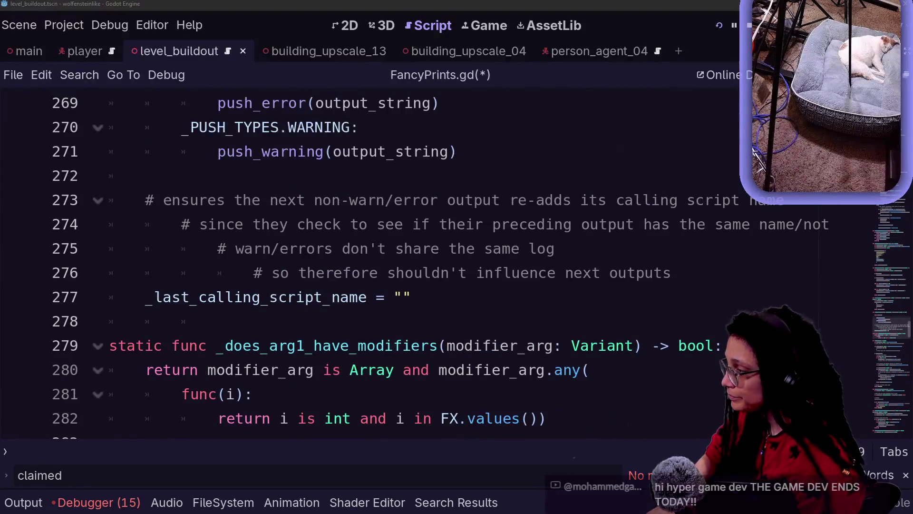
key(ctrl+alt+o)
key(Return)
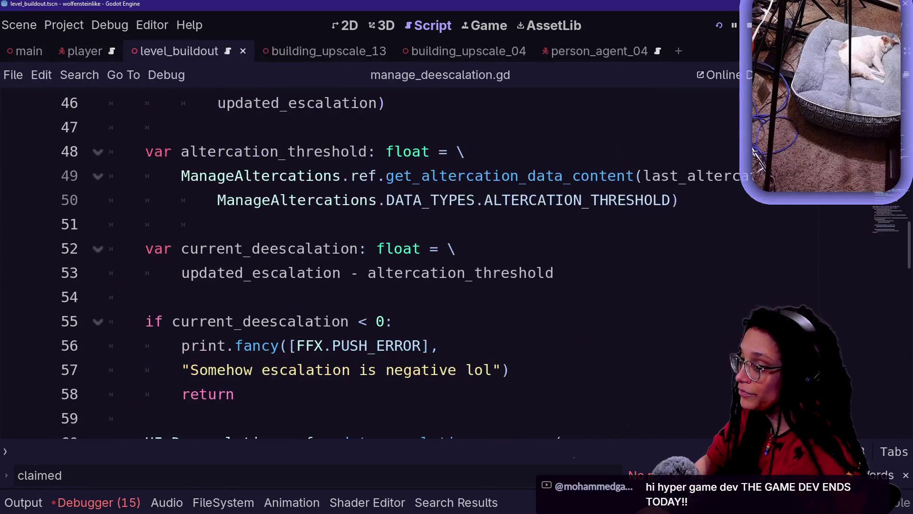
Step: Try trimming the subtraction on line 53 of manage_deescalation.gd, then undo back to the original
scroll(428, 267, down, 2)
scroll(428, 266, up, 4)
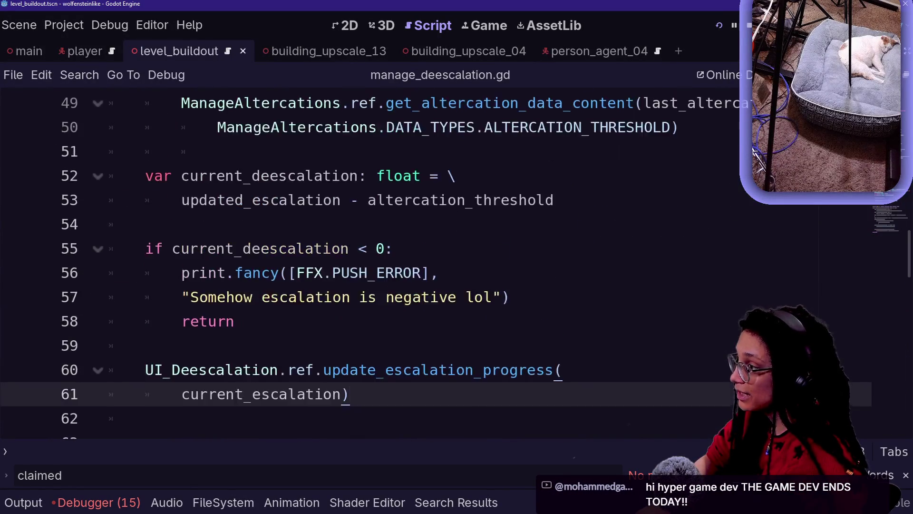
scroll(428, 267, down, 4)
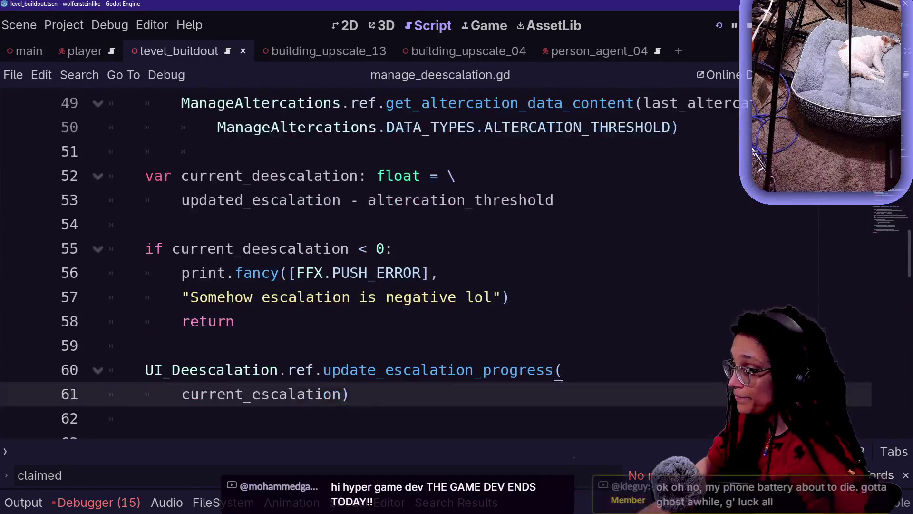
scroll(428, 266, up, 1)
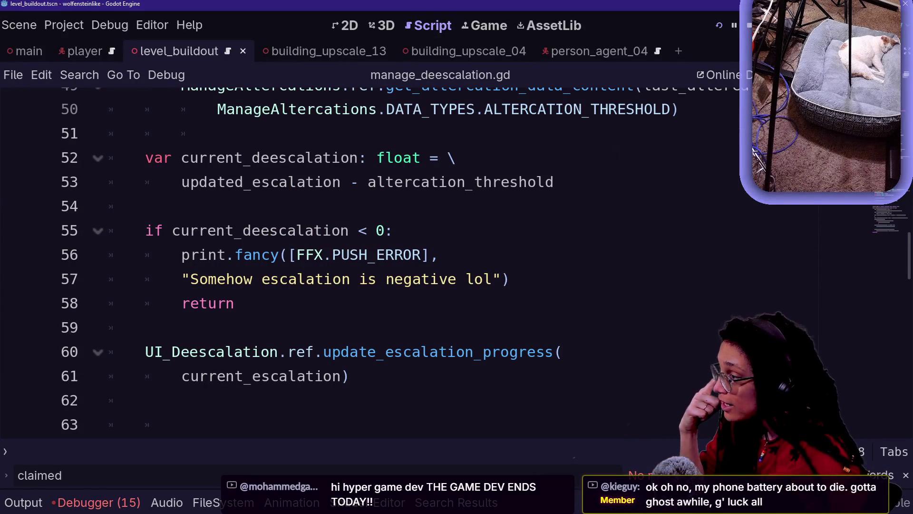
drag(208, 182, 341, 181)
key(BackSpace)
key(BackSpace)
key(BackSpace)
scroll(428, 266, up, 1)
key(Delete)
key(Delete)
key(Delete)
key(BackSpace)
click(145, 224)
key(ctrl+z)
key(ctrl+z)
key(ctrl+z)
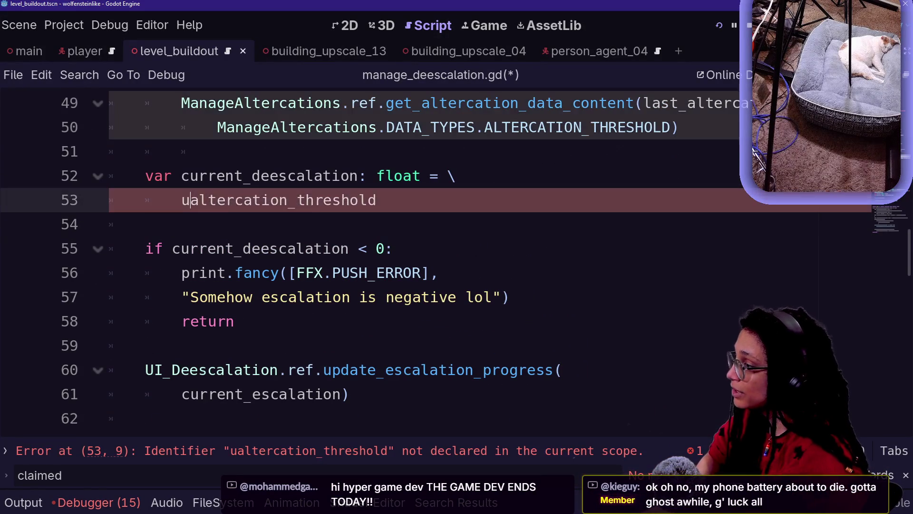
Step: Swap line 53's operands to altercation_threshold - updated_escalation and restart the game
key(Home)
key(ctrl+shift+Right)
key(ctrl+shift+Right)
key(BackSpace)
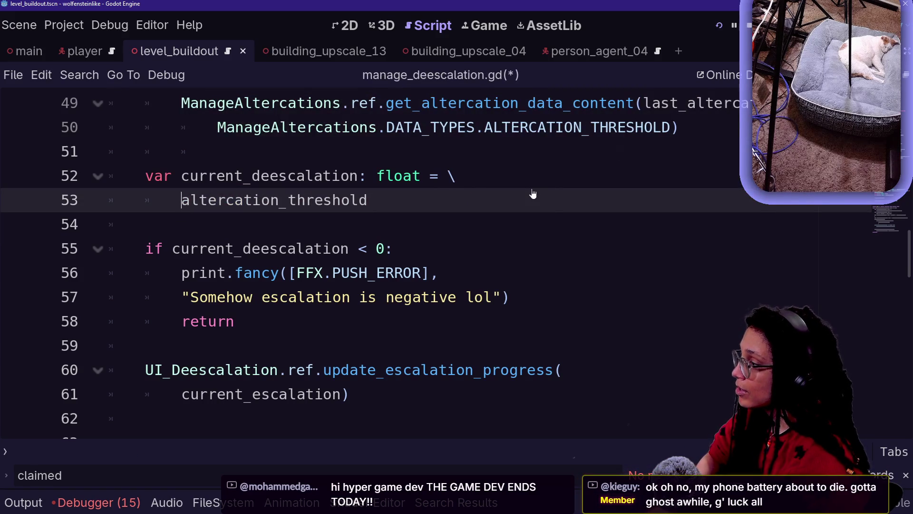
text(- updated_escalation -)
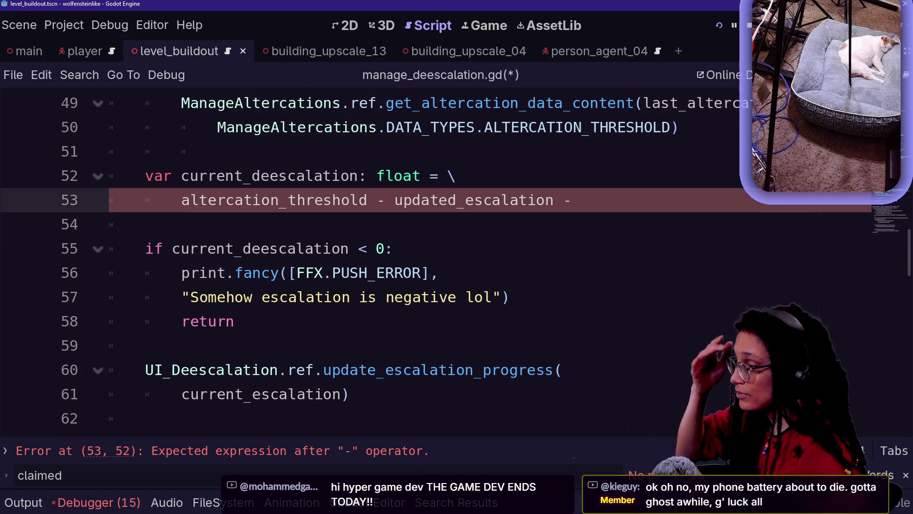
click(720, 25)
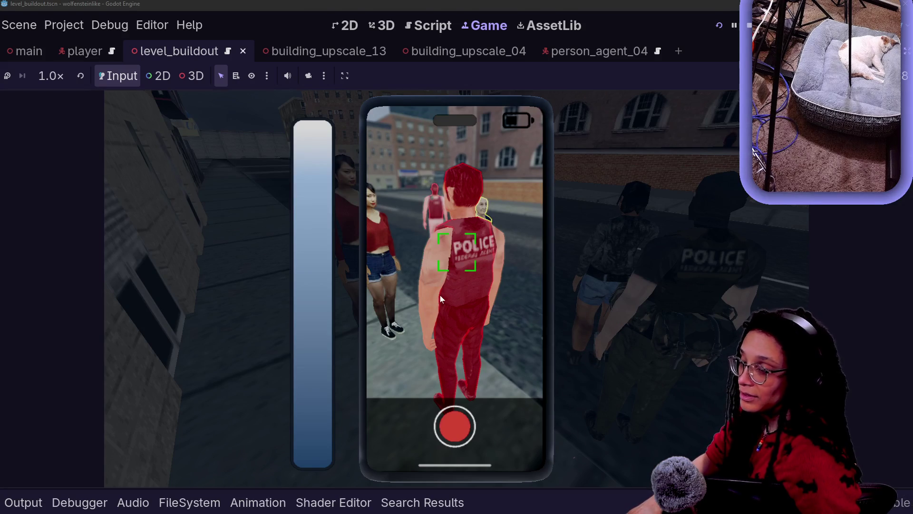
Step: Glance at the itch.io jam page in Firefox, then return to the running game in Godot
key(alt+Tab)
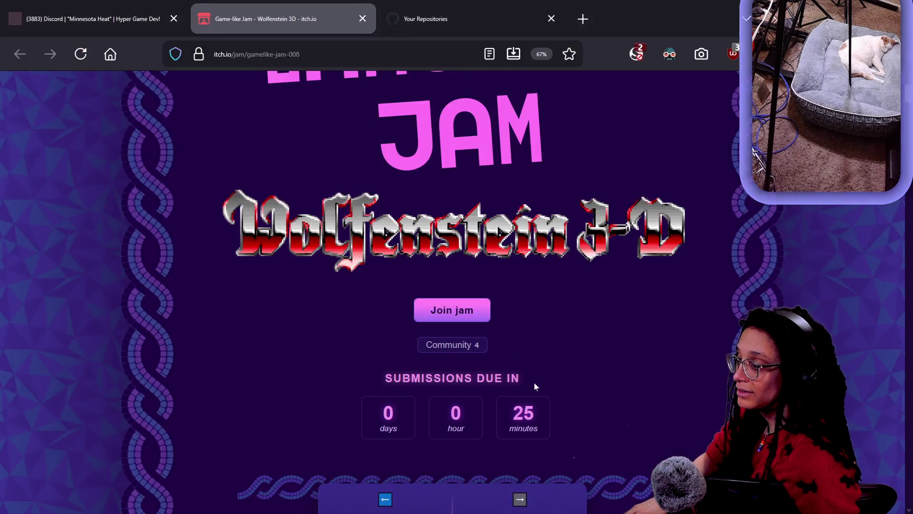
key(alt+Tab)
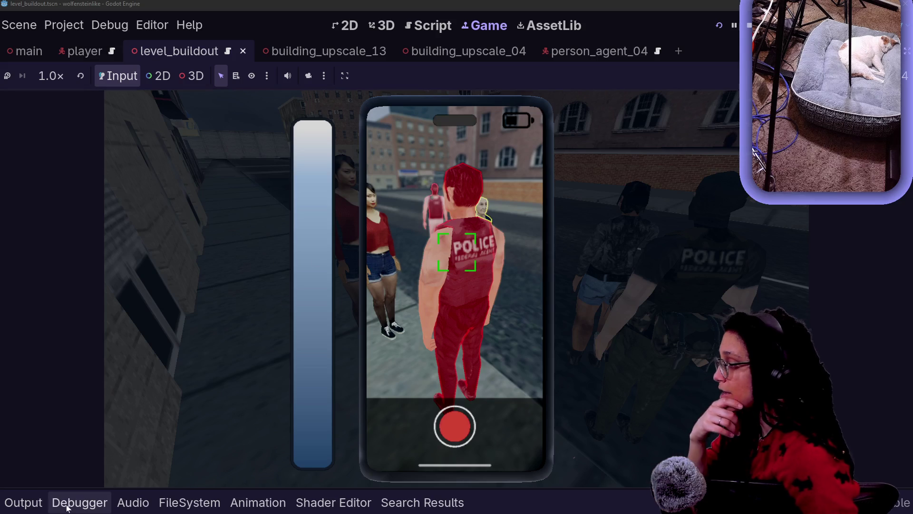
Step: Confirm the Debugger shows no errors, play with the phone camera zoomed, check Output, then stop
click(30, 505)
click(68, 503)
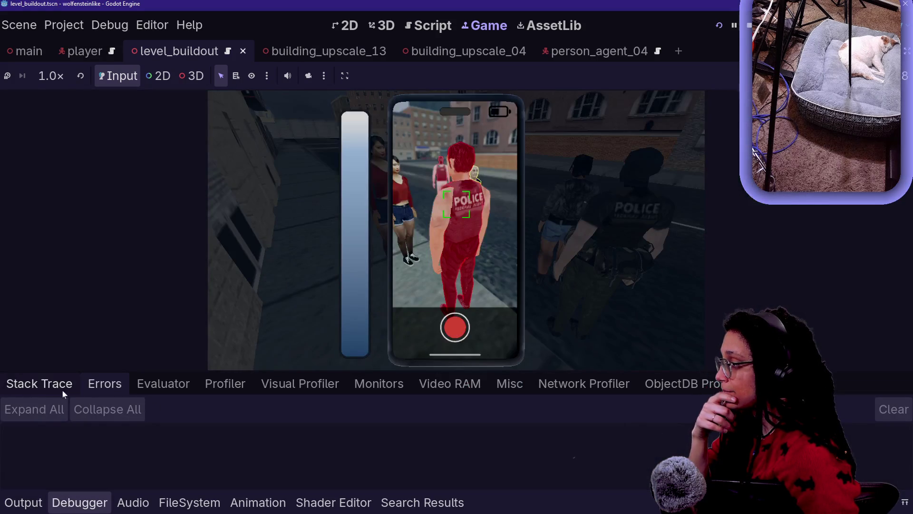
click(475, 141)
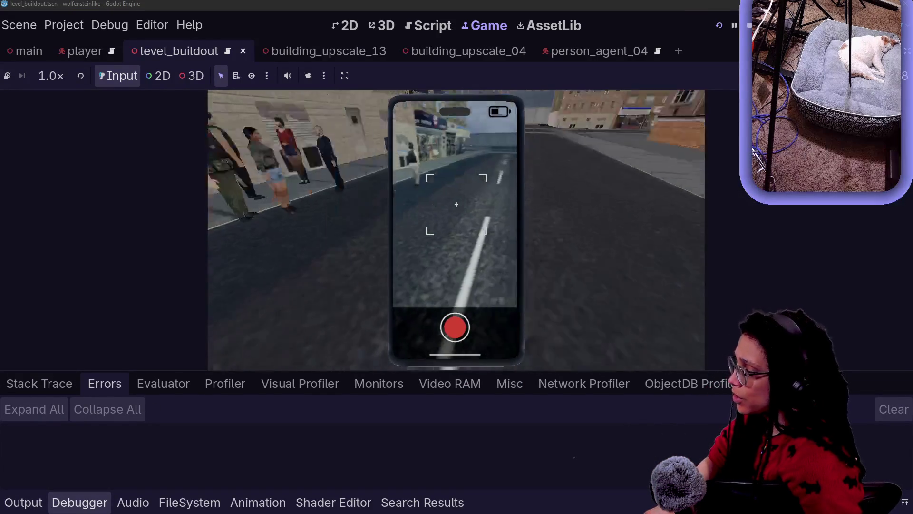
scroll(456, 204, up, 2)
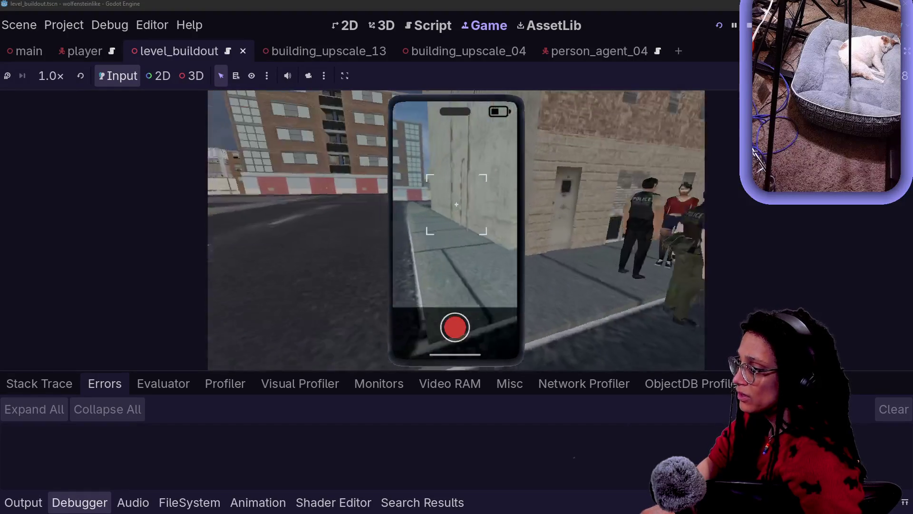
scroll(456, 204, up, 2)
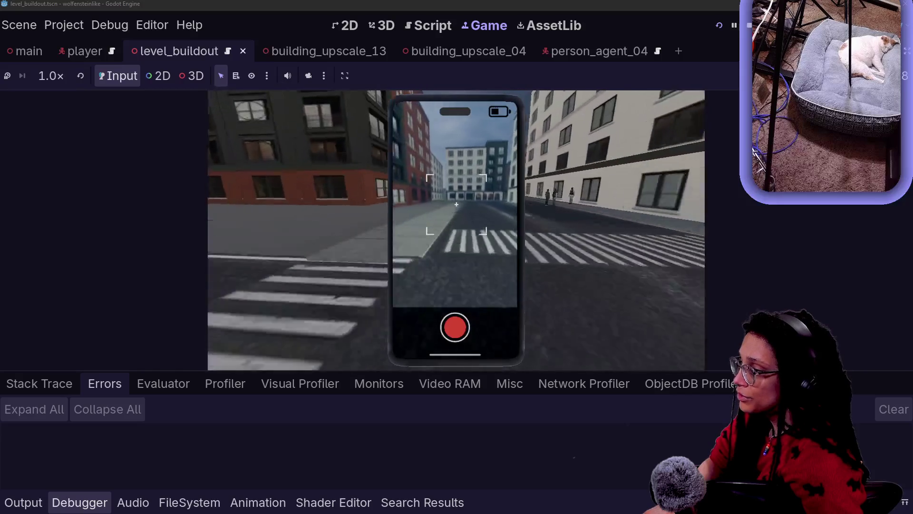
scroll(457, 204, up, 2)
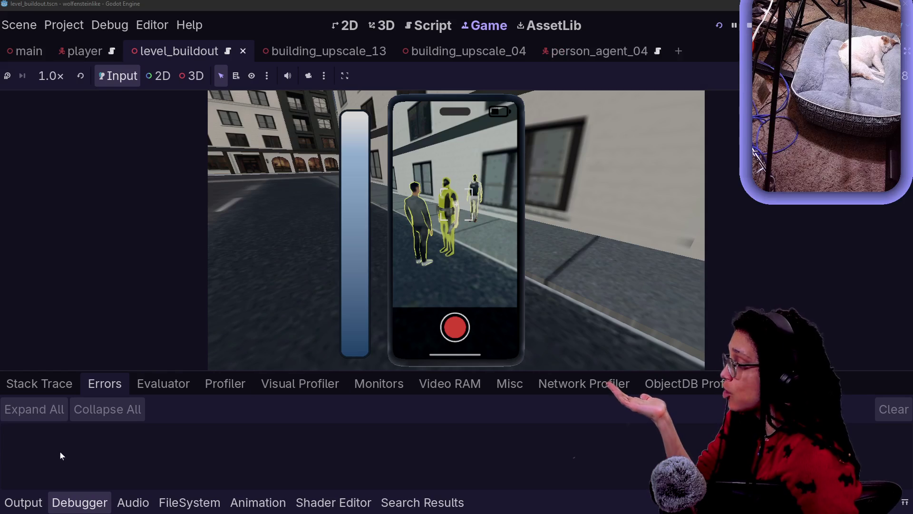
click(23, 502)
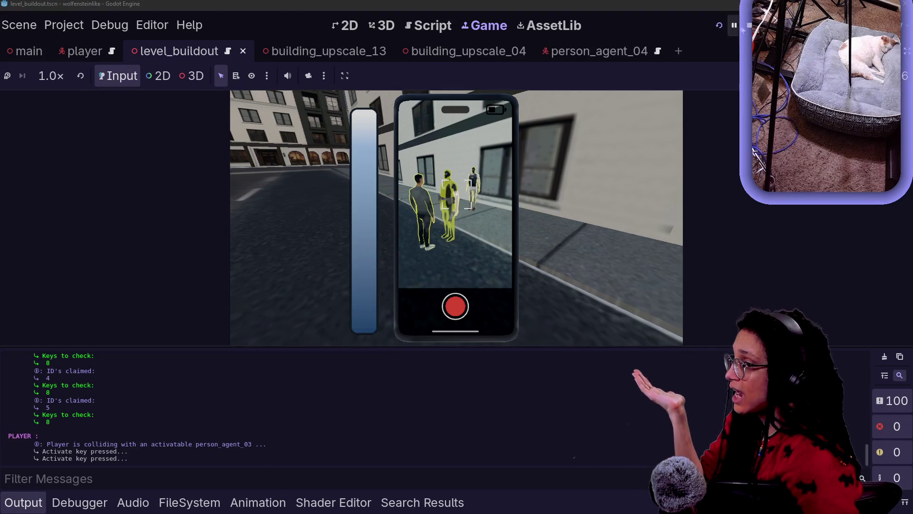
click(749, 24)
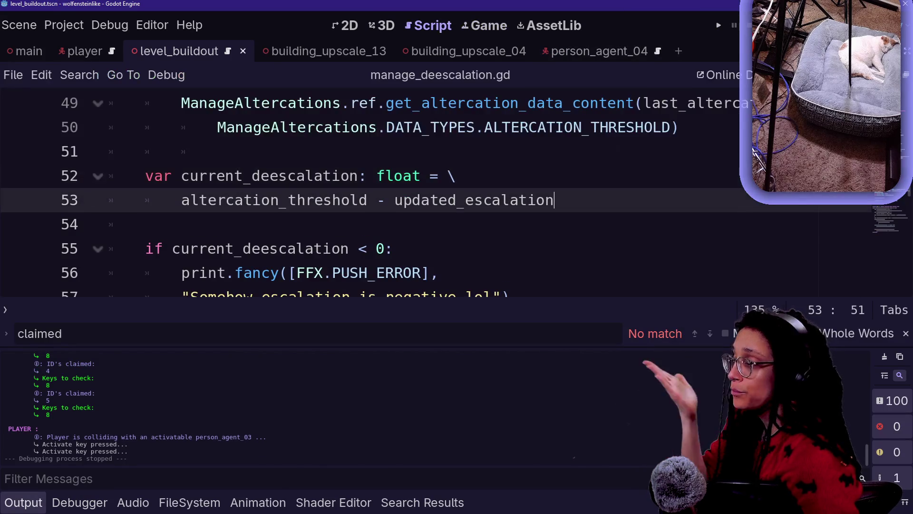
Step: Duplicate the error print from the negative check below the return line and unindent it
key(alt+o)
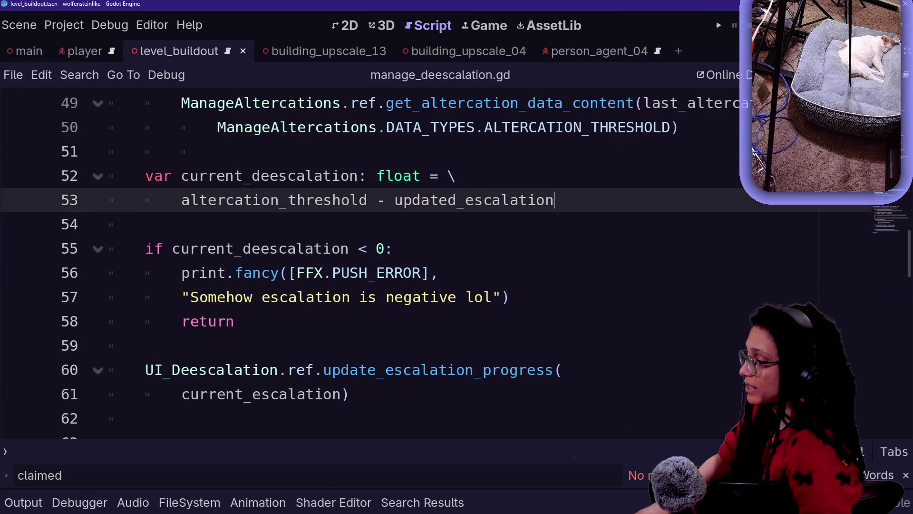
mouse_move(511, 297)
mouse_down()
mouse_move(112, 273)
mouse_move(395, 249)
mouse_up()
key(ctrl+c)
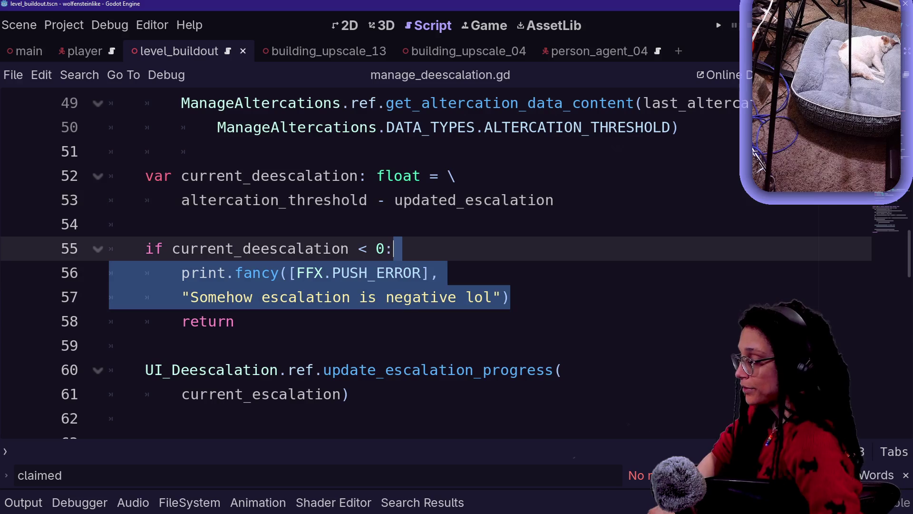
key(Down)
key(Down)
key(Down)
key(Up)
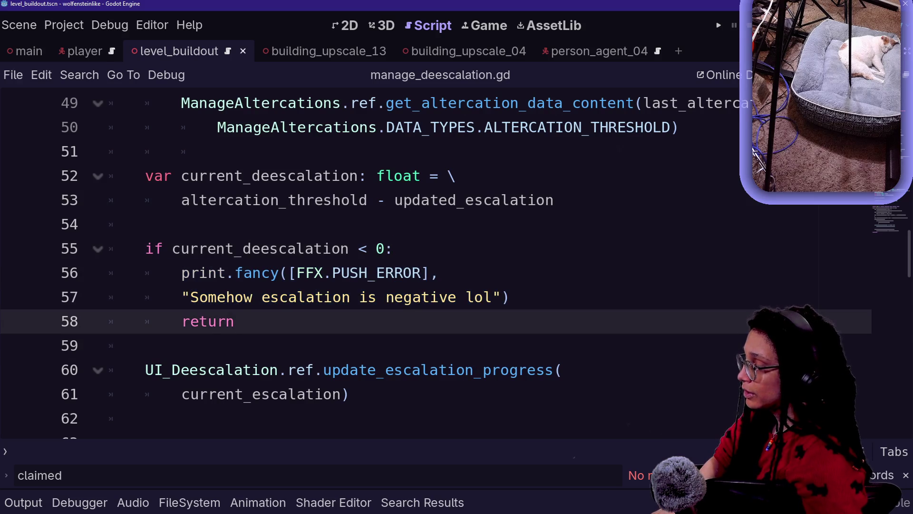
key(Return)
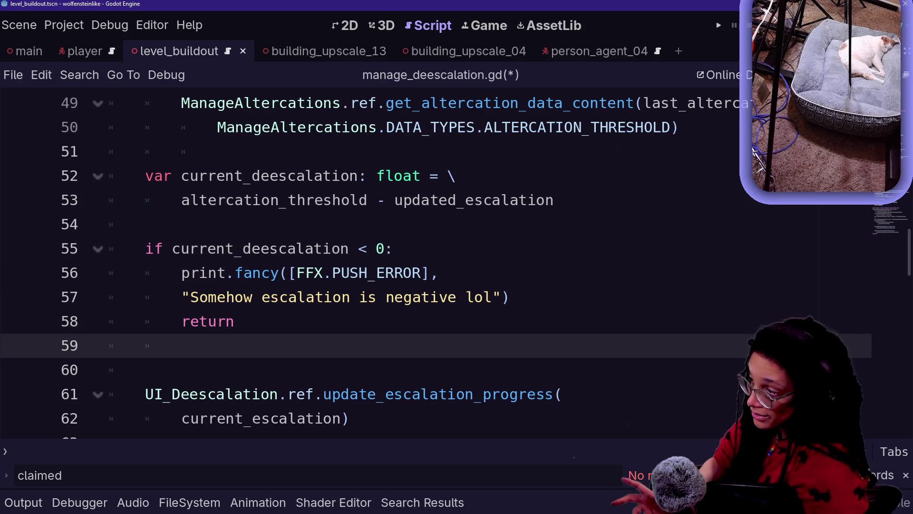
key(Return)
key(ctrl+v)
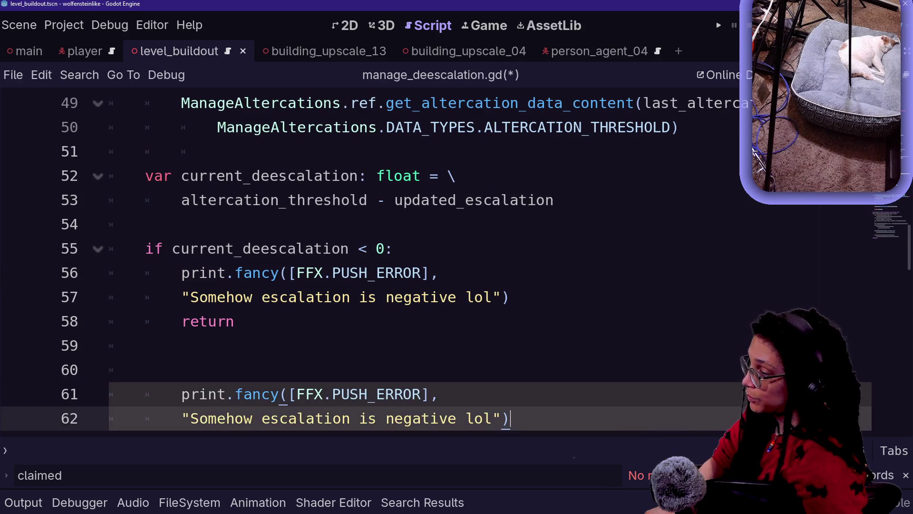
key(shift+Up)
key(shift+Tab)
Step: Turn the pasted copy into a temporary escalation debug print, replacing the PUSH_ERROR flag and message
scroll(362, 257, down, 3)
click(297, 321)
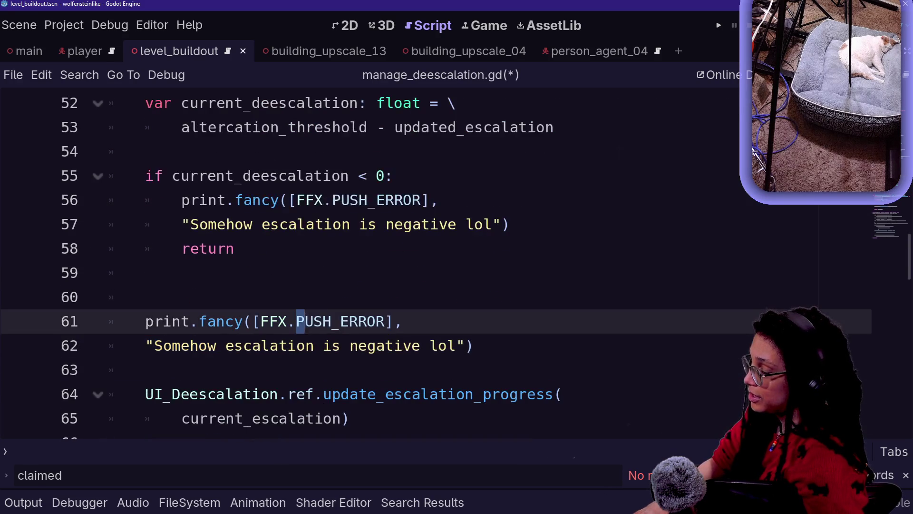
drag(297, 322, 386, 321)
key(BackSpace)
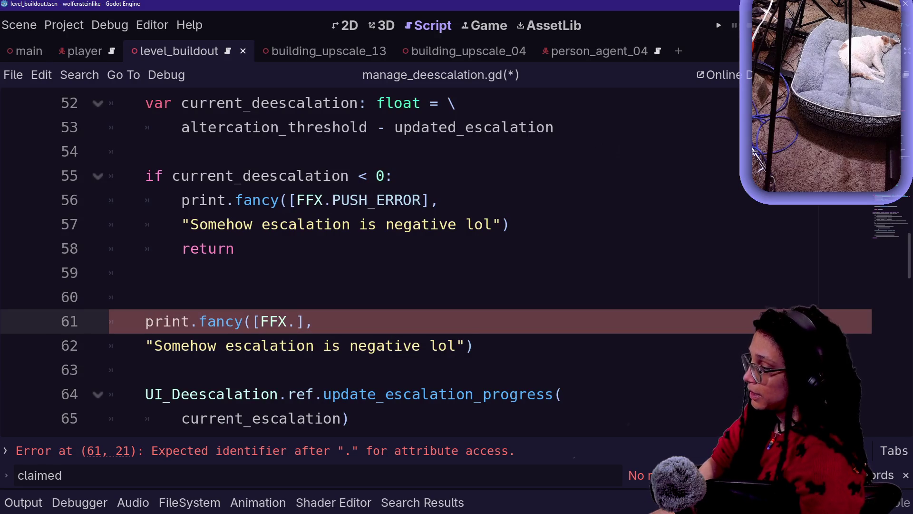
text(HIGHLIGHT)
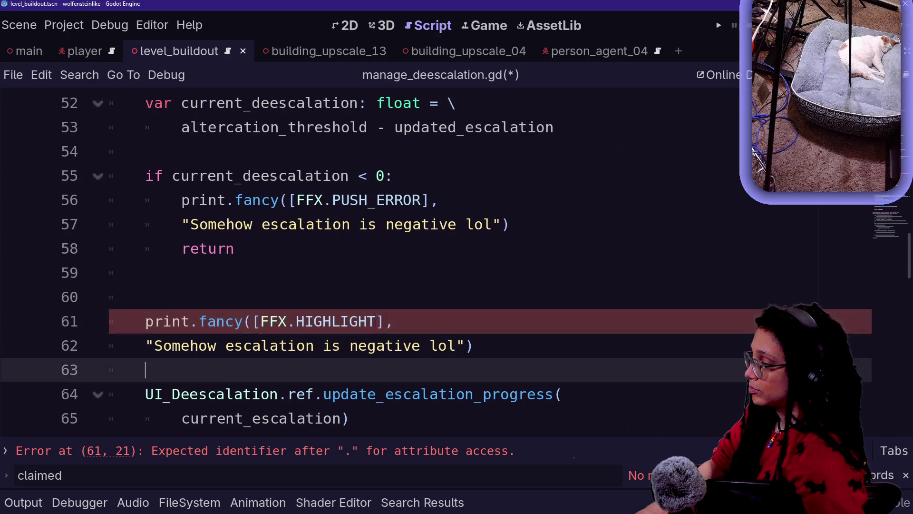
drag(154, 345, 456, 346)
key(BackSpace)
key(BackSpace)
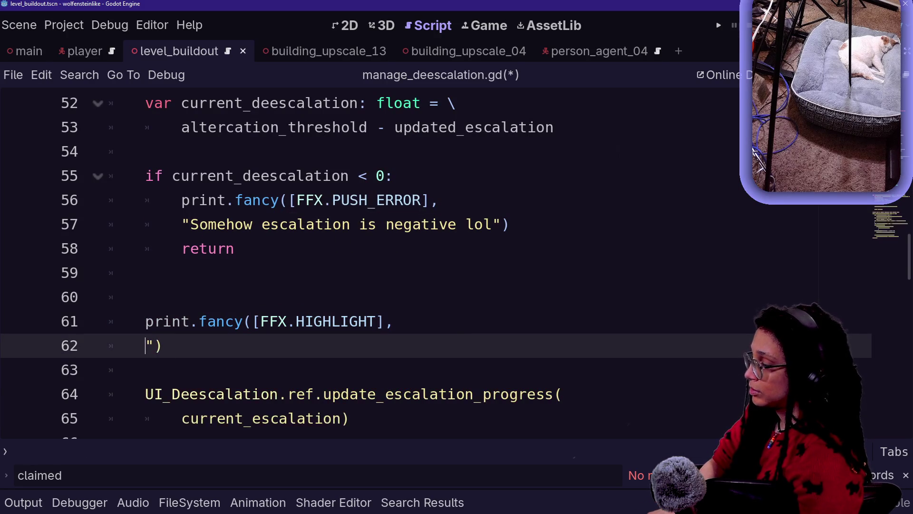
key(Delete)
text(c)
text(")
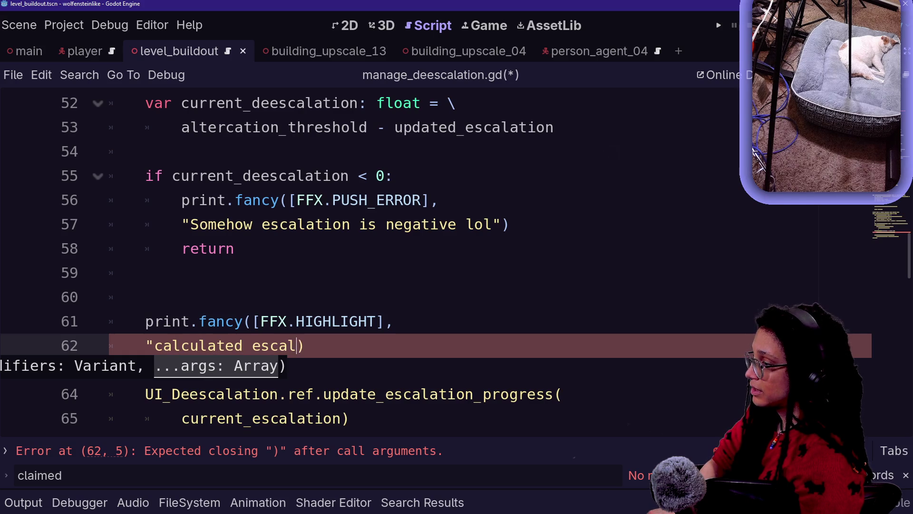
text(",)
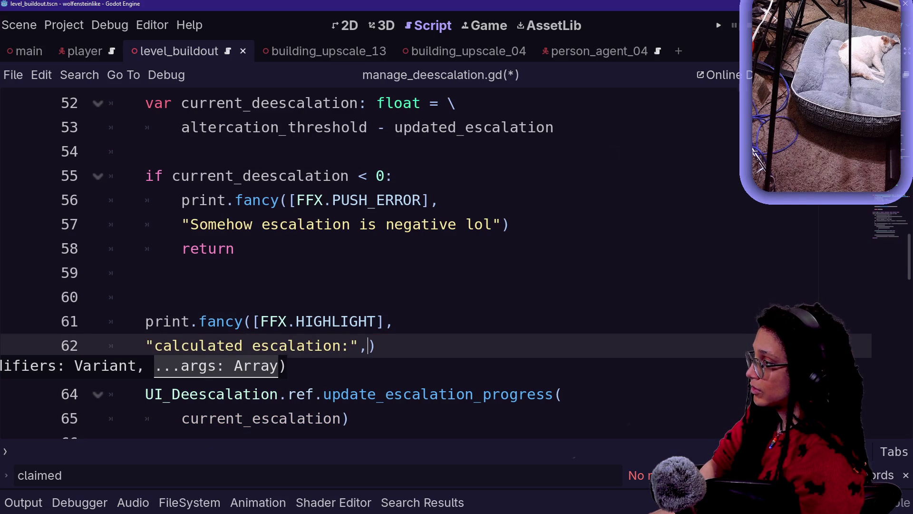
text(ent)
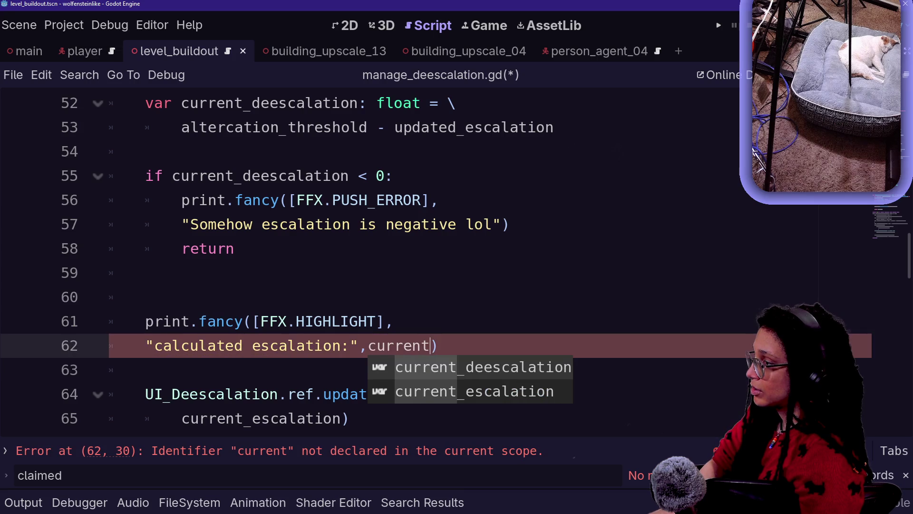
key(Escape)
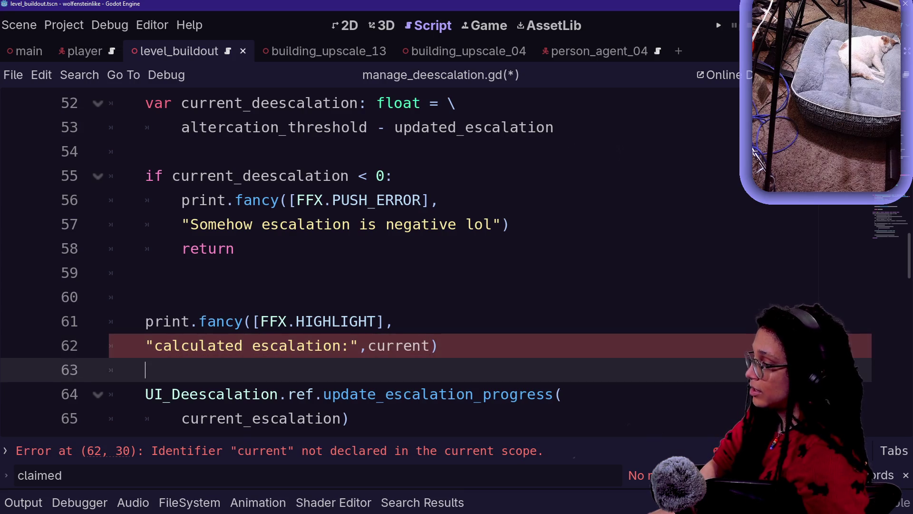
Step: Pass current_deescalation to update_escalation_progress and delete the temporary print lines 59–62
click(252, 418)
key(Delete)
text(d)
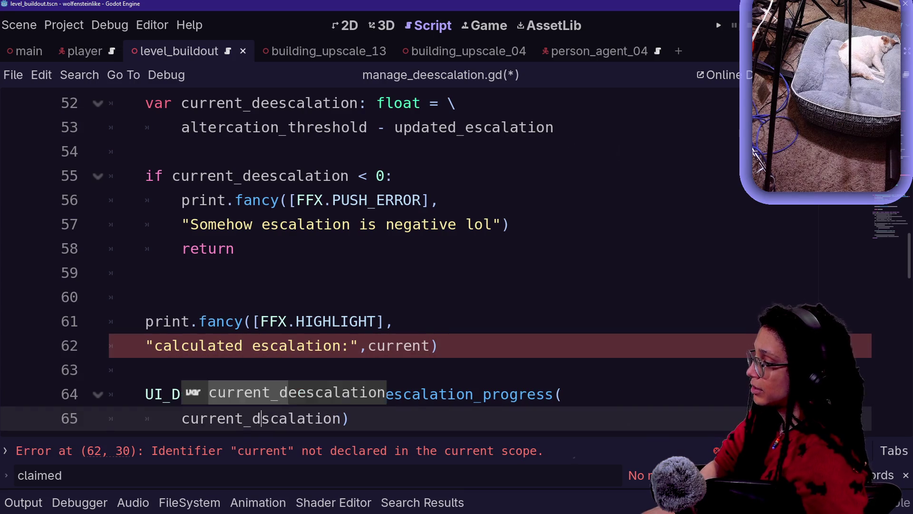
click(145, 296)
click(264, 418)
text(e)
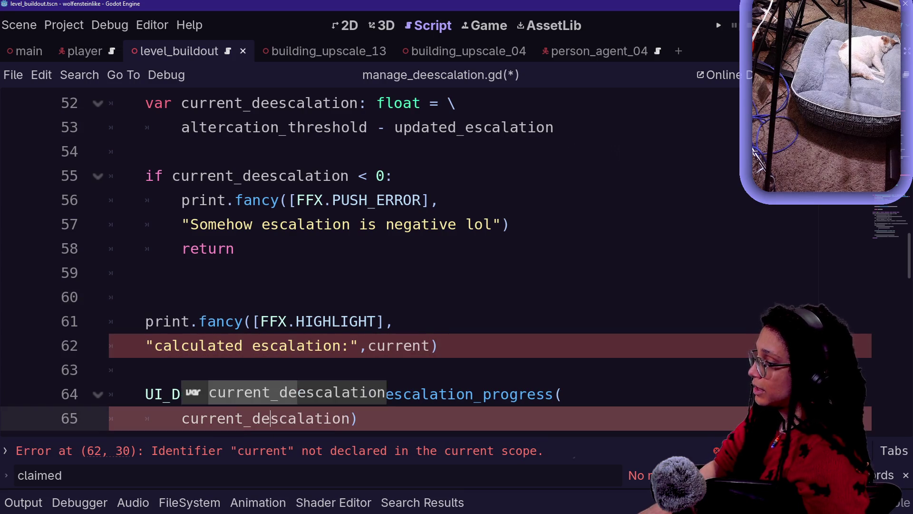
click(437, 346)
drag(437, 346, 145, 273)
key(BackSpace)
key(BackSpace)
key(BackSpace)
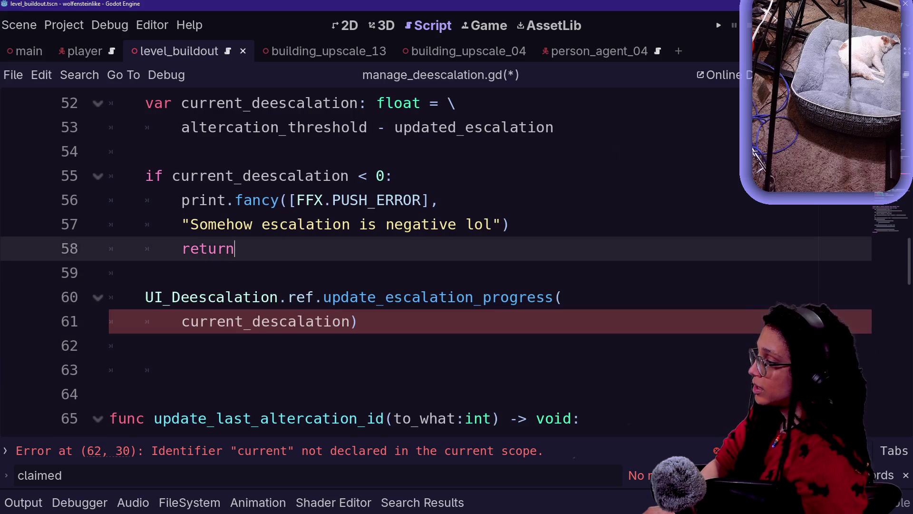
Step: Fix the misspelled argument on line 61 and save manage_deescalation.gd
key(ctrl+s)
click(270, 321)
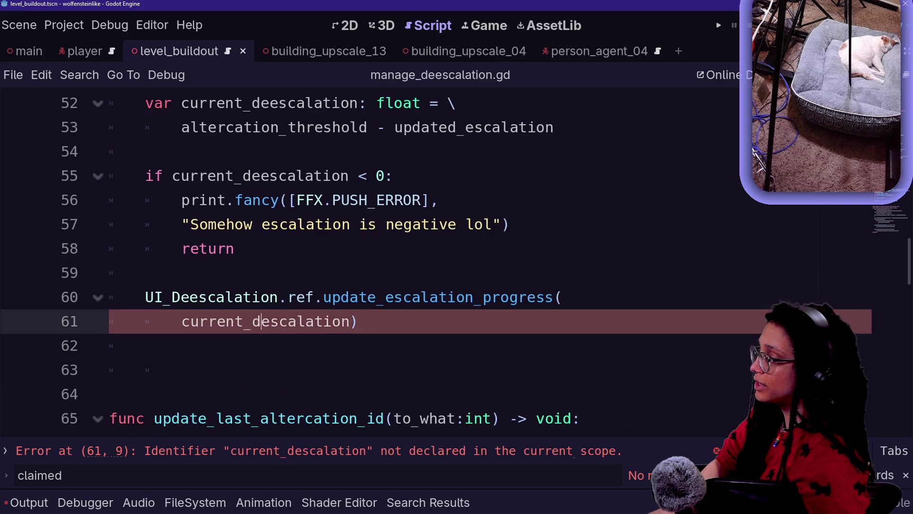
text(e)
key(ctrl+s)
click(719, 25)
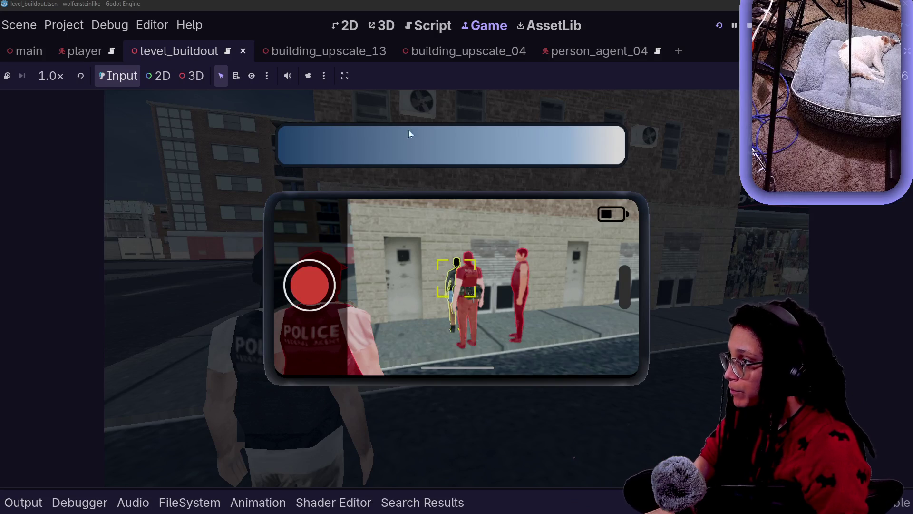
Step: After the test run, delete the extra blank lines below update_escalation_progress(current_deescalation)
click(436, 37)
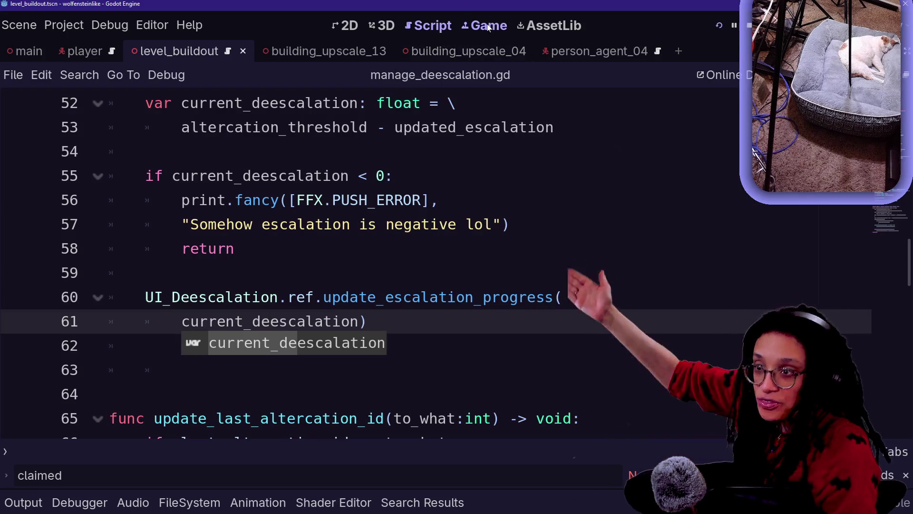
click(488, 27)
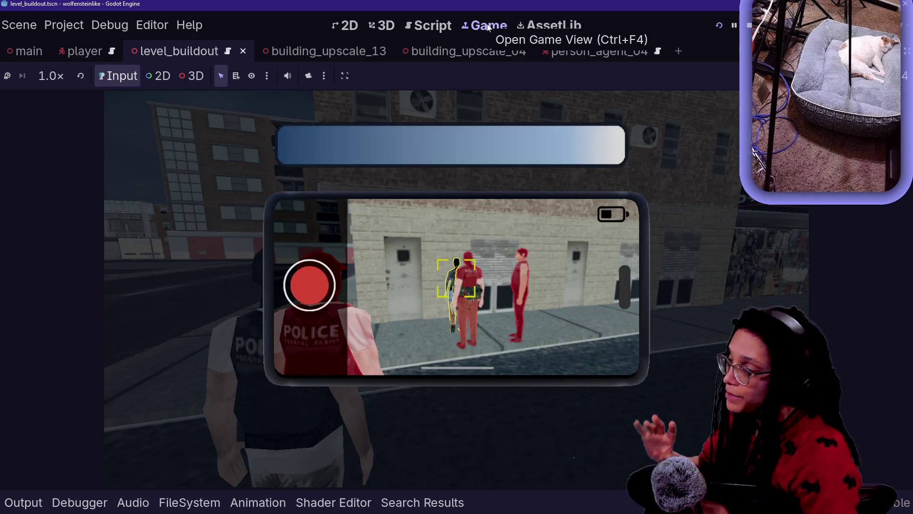
key(ctrl+F3)
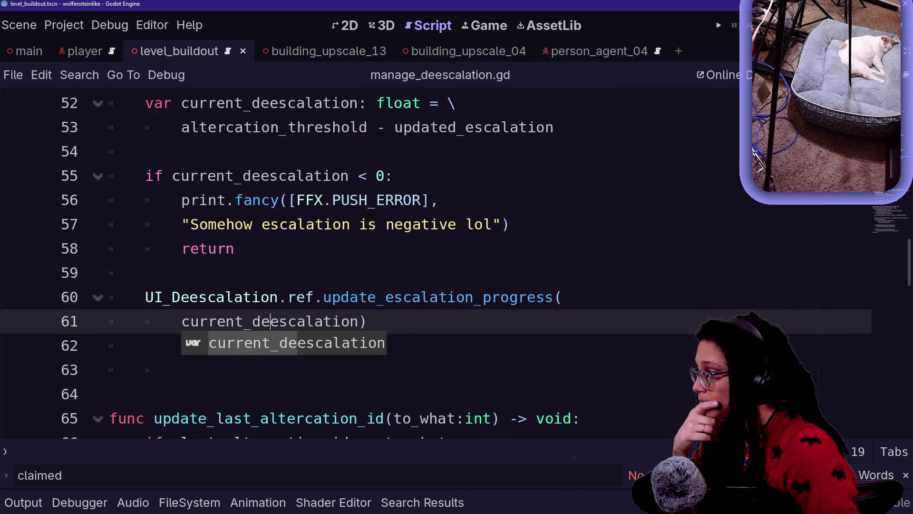
key(End)
key(Down)
key(Down)
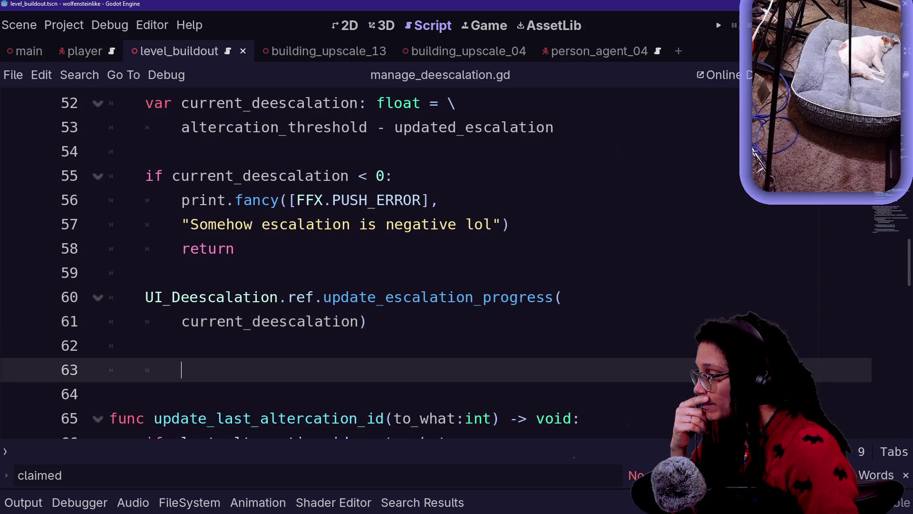
key(BackSpace)
key(BackSpace)
key(BackSpace)
Step: Start a print.fancy(FFX.HIGHLIGHT, ...) line inside the if block, before the removal call
scroll(361, 266, up, 7)
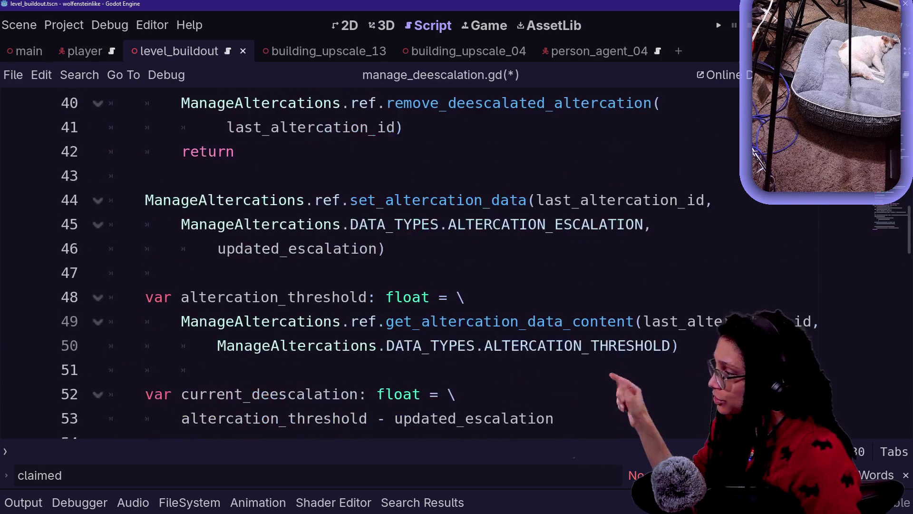
scroll(362, 267, up, 2)
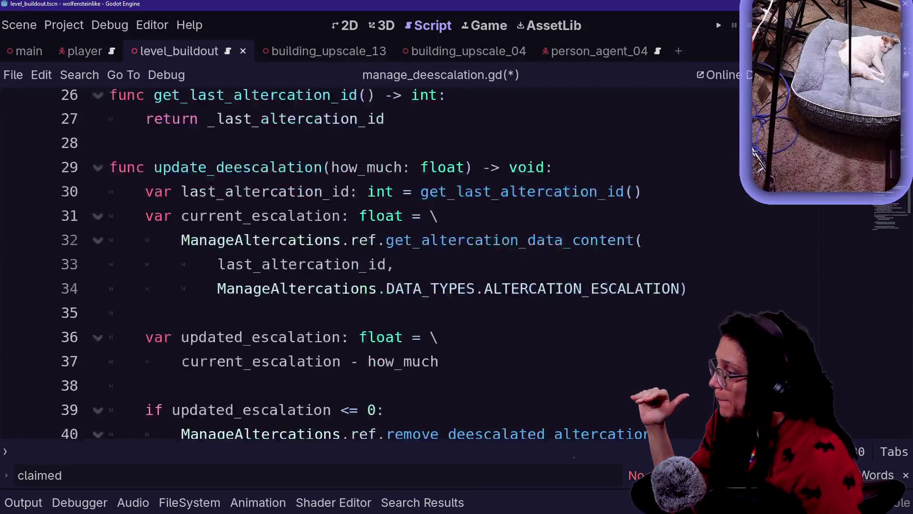
scroll(362, 267, down, 4)
scroll(361, 267, down, 2)
scroll(361, 267, up, 2)
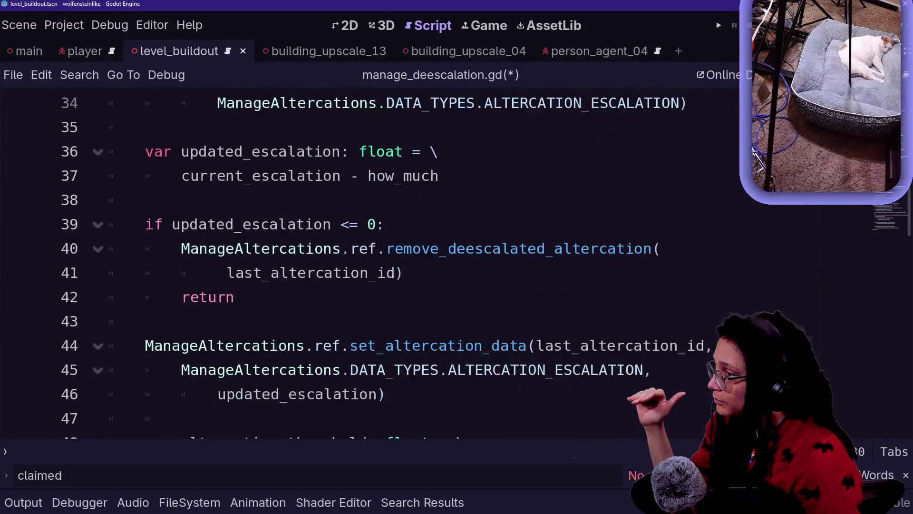
click(333, 248)
key(Home)
key(shift+Left)
key(shift+Left)
key(shift+Left)
key(Left)
key(Return)
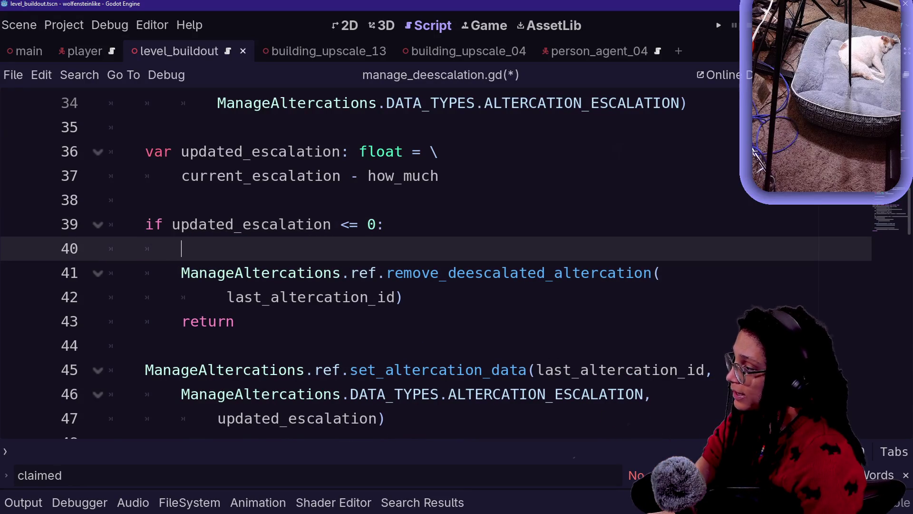
text(a)
key(BackSpace)
text(rint)
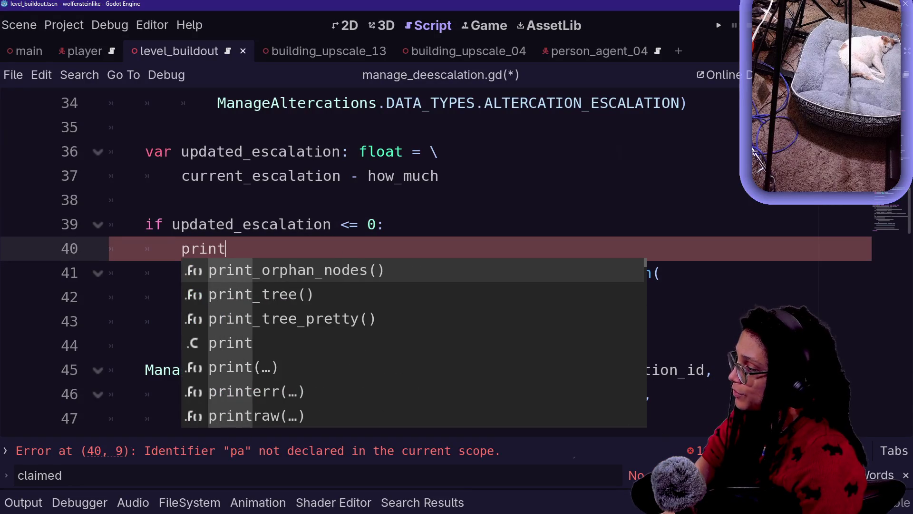
text(.fancy)
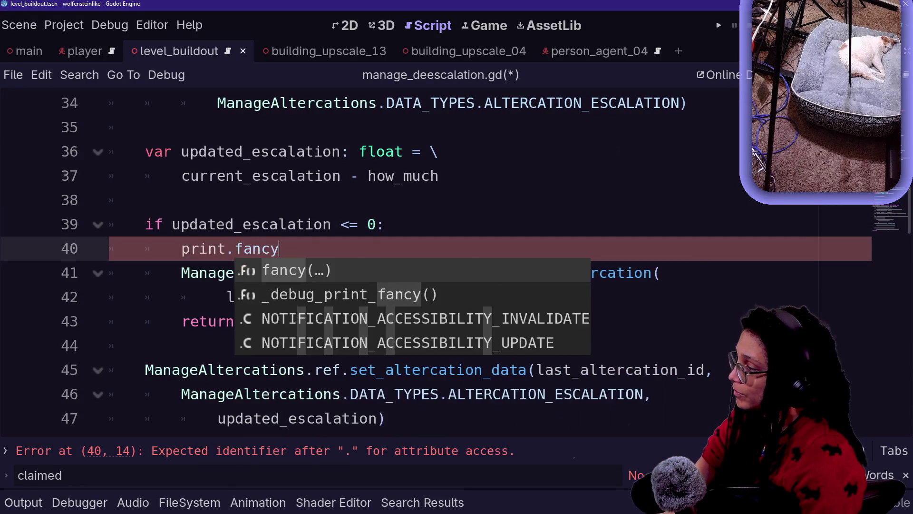
text()p)
key(BackSpace)
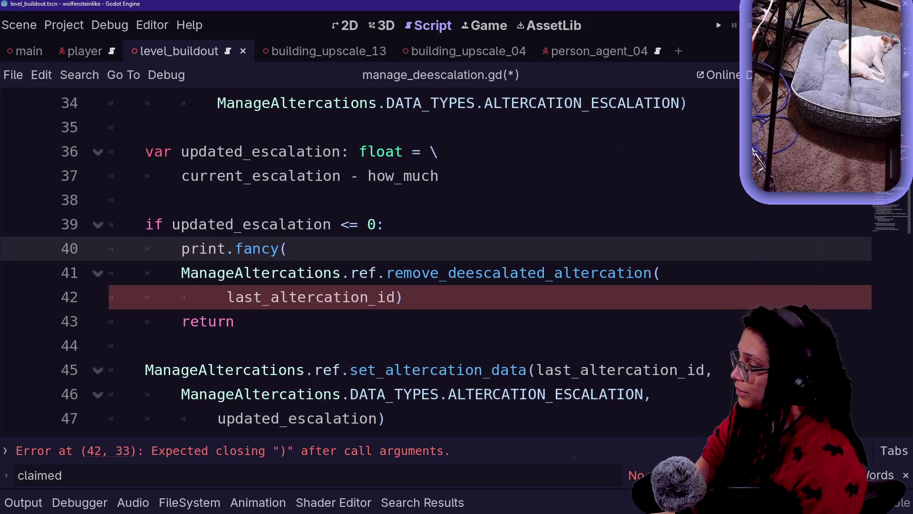
text(FFX.)
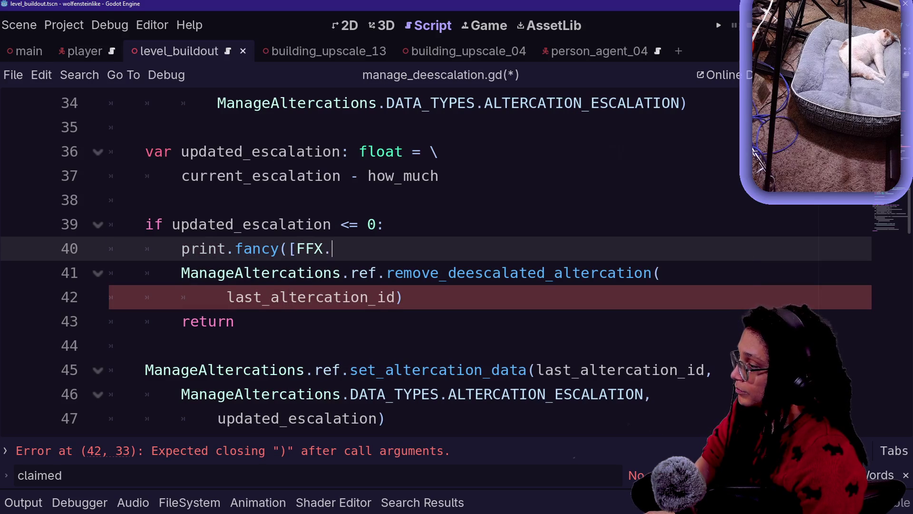
text(JHIGHLI)
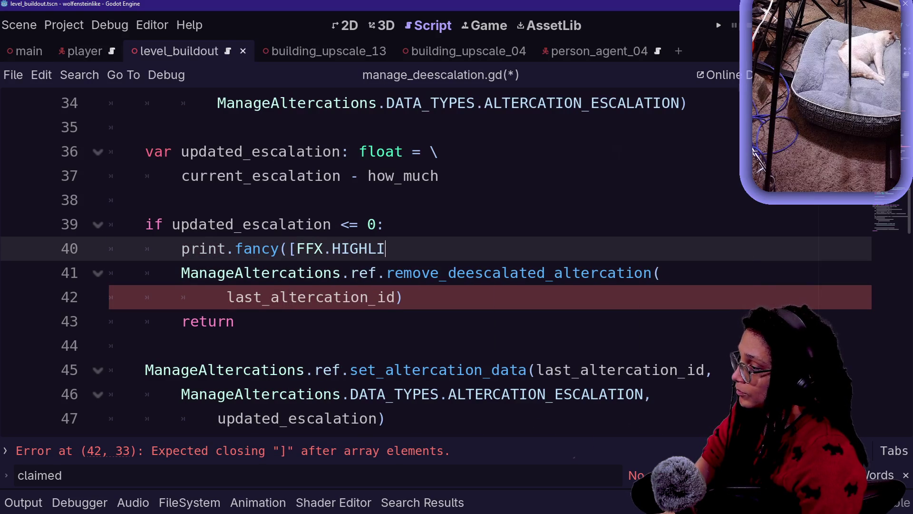
text(GHT))
key(BackSpace)
Step: Add the "Altercation" label and last_altercation_id as the print's next arguments
text(,)
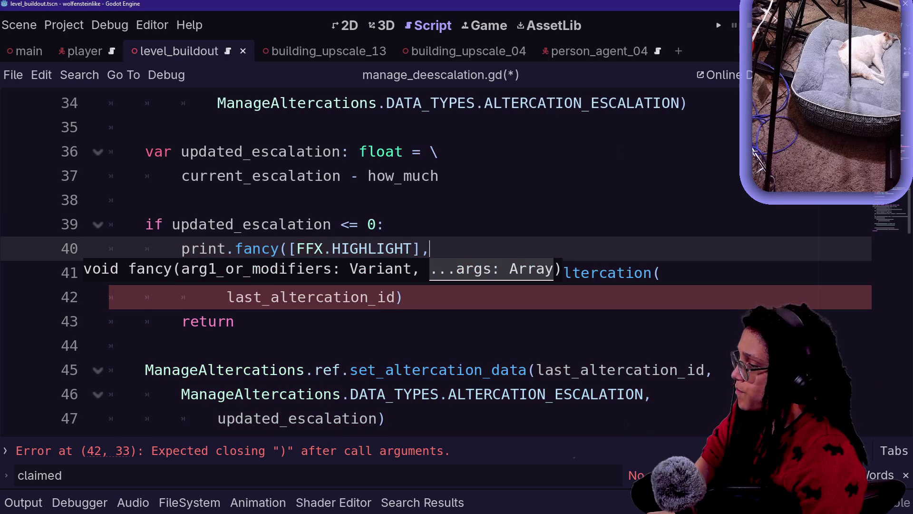
text("Escal)
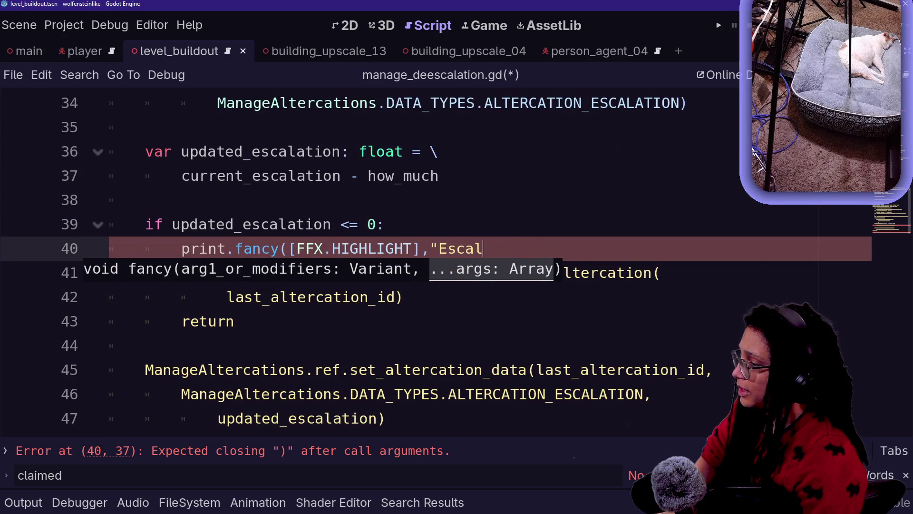
key(Caps_Lock)
text(ATION)
key(Caps_Lock)
text(")
key(BackSpace)
key(BackSpace)
key(BackSpace)
text(ation)
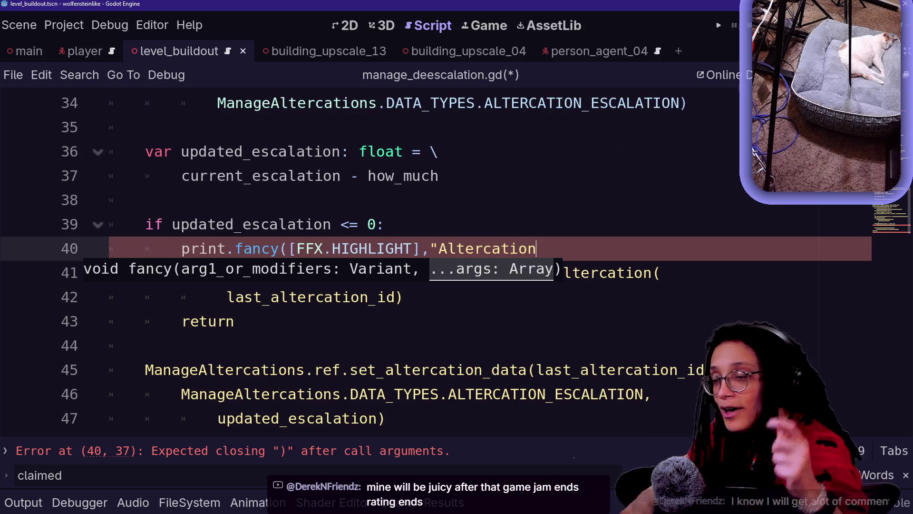
text(:)
key(BackSpace)
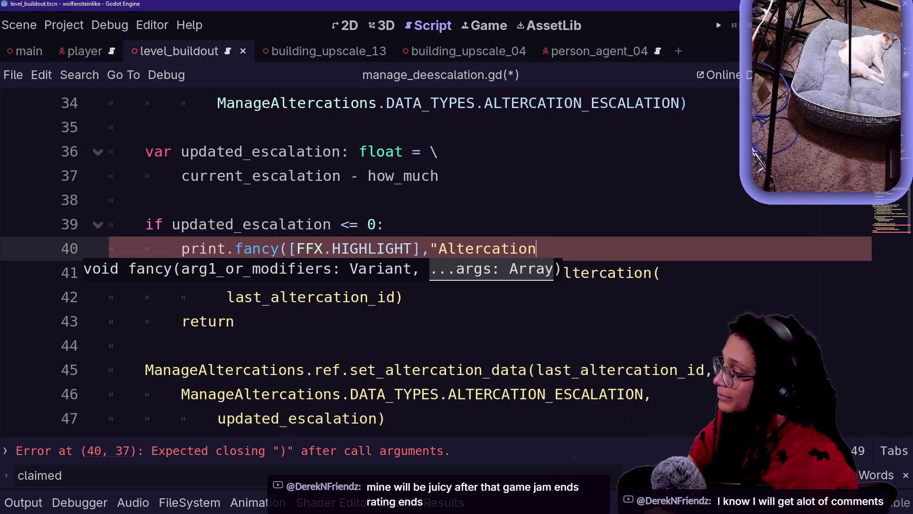
text(",)
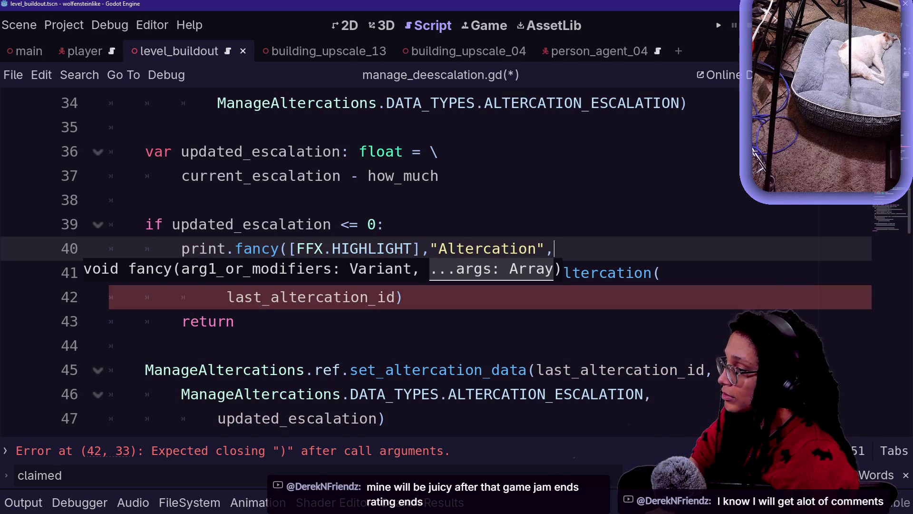
text(id)
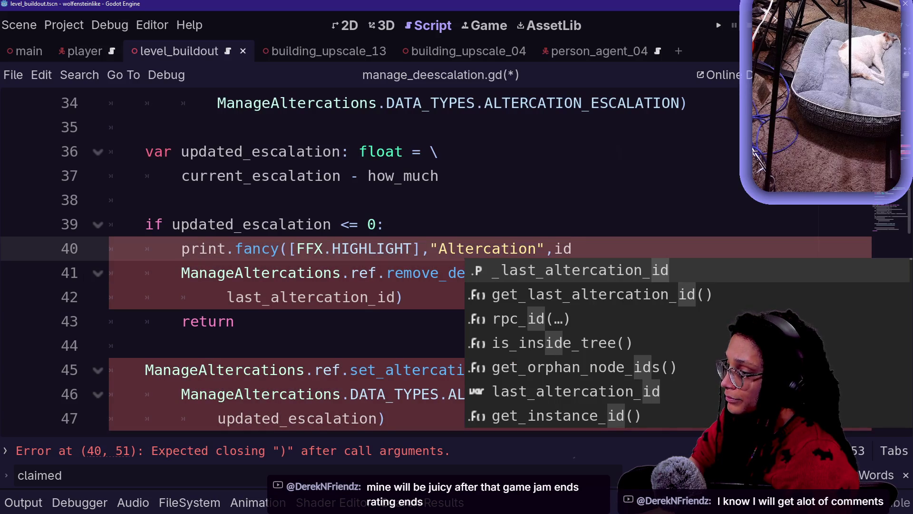
key(Down)
key(Return)
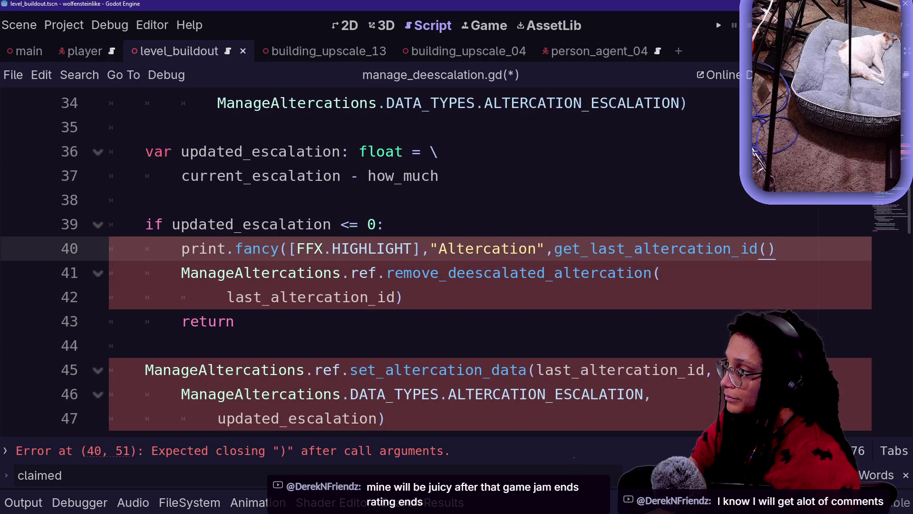
key(ctrl+z)
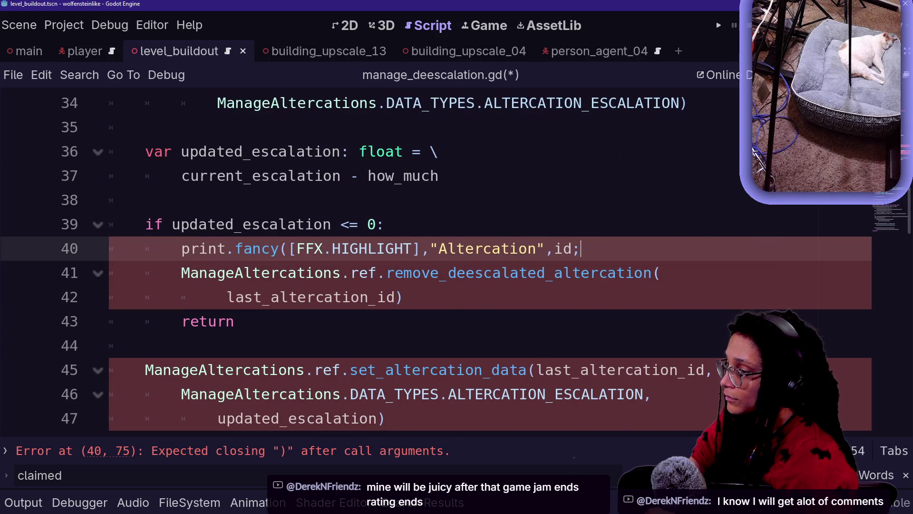
key(BackSpace)
key(BackSpace)
text(last_altercation_id,")
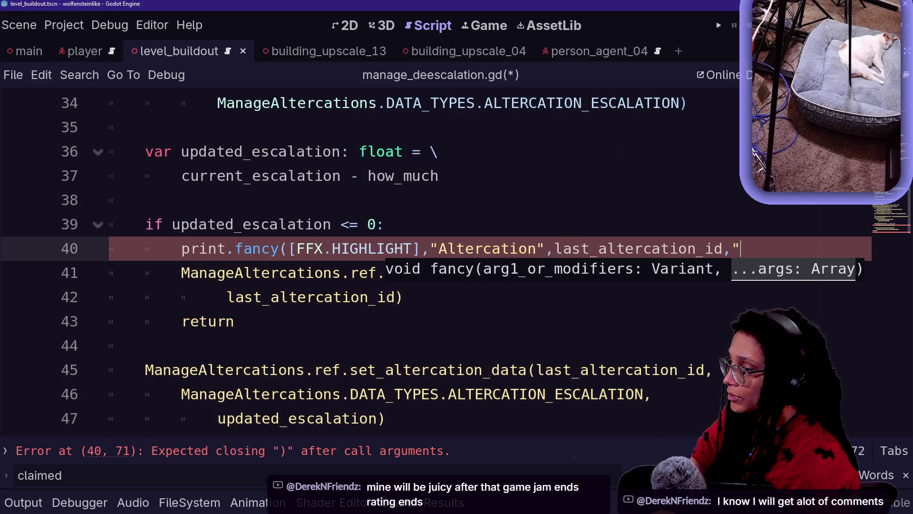
key(BackSpace)
key(BackSpace)
Step: End the print with "has been de-escalated! Removing..." on a new line and save
key(Return)
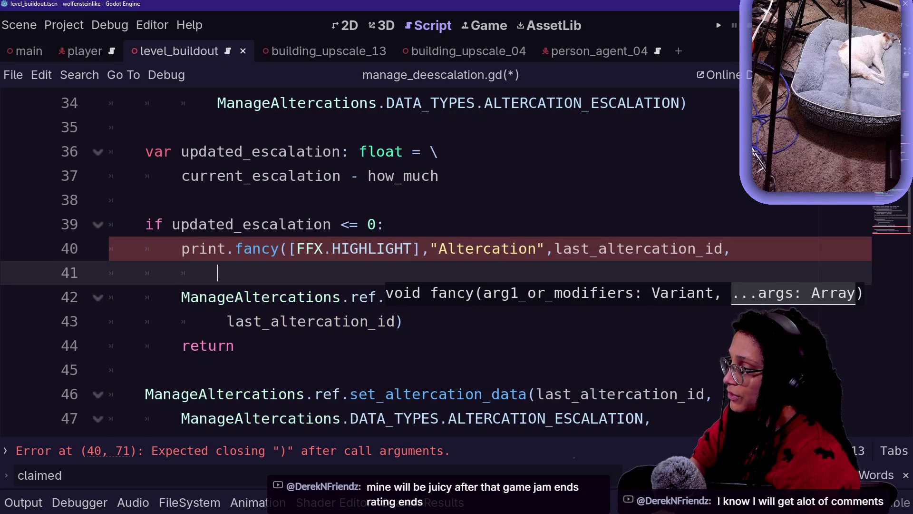
text(")
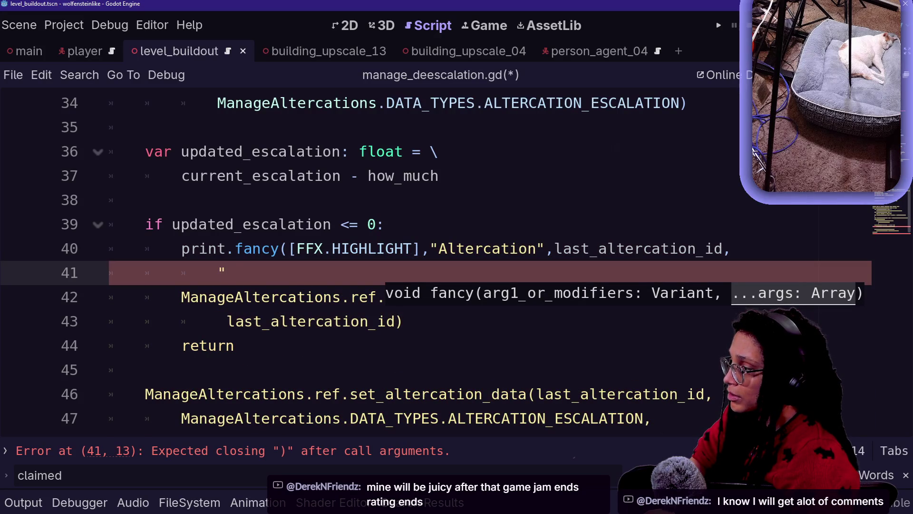
text(has been de-escalated!)
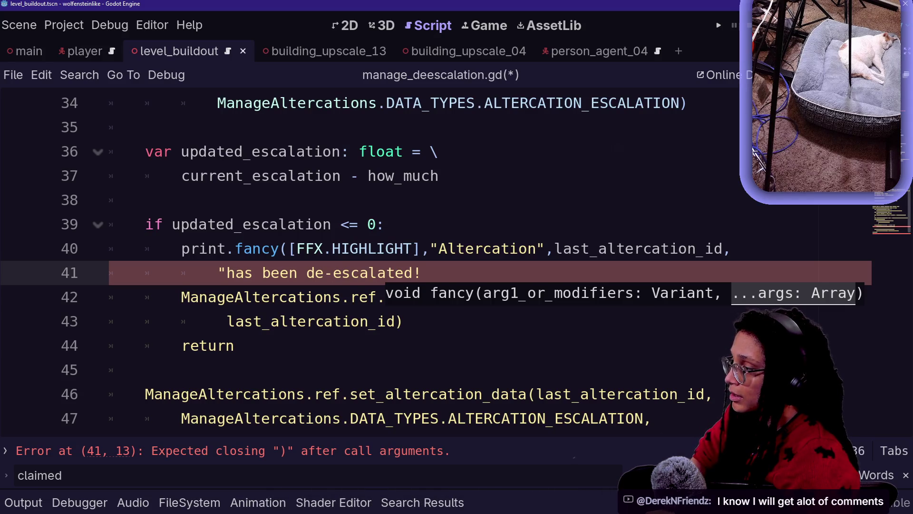
text(.")
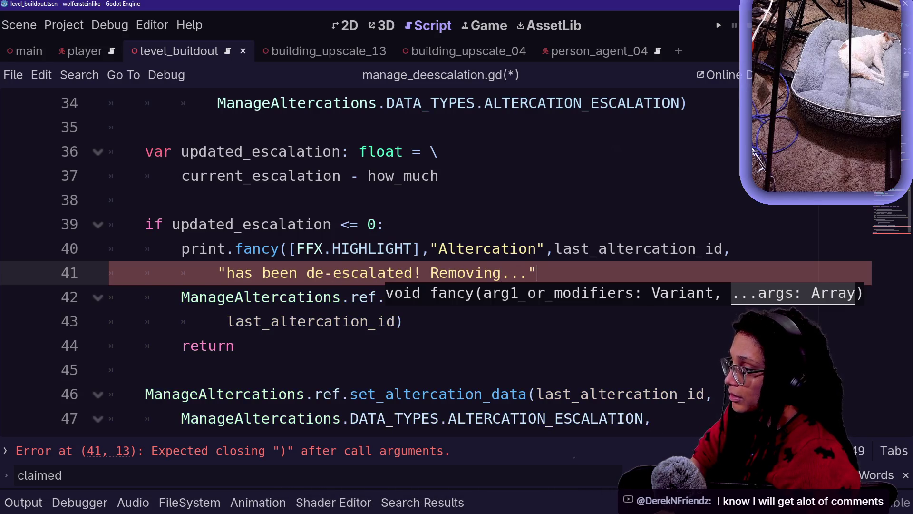
text())
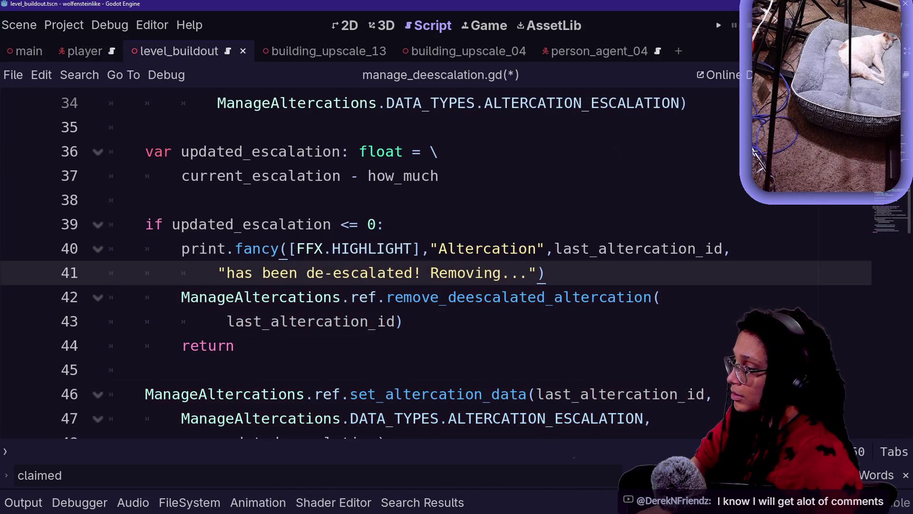
click(475, 272)
key(ctrl+s)
click(719, 25)
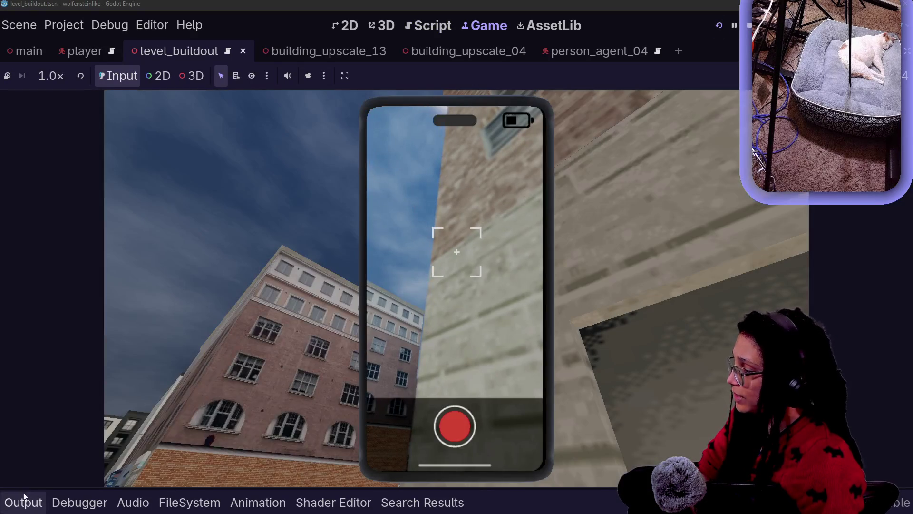
Step: Watch the Output log while playing the test run, then return to manage_deescalation.gd
click(24, 502)
click(432, 243)
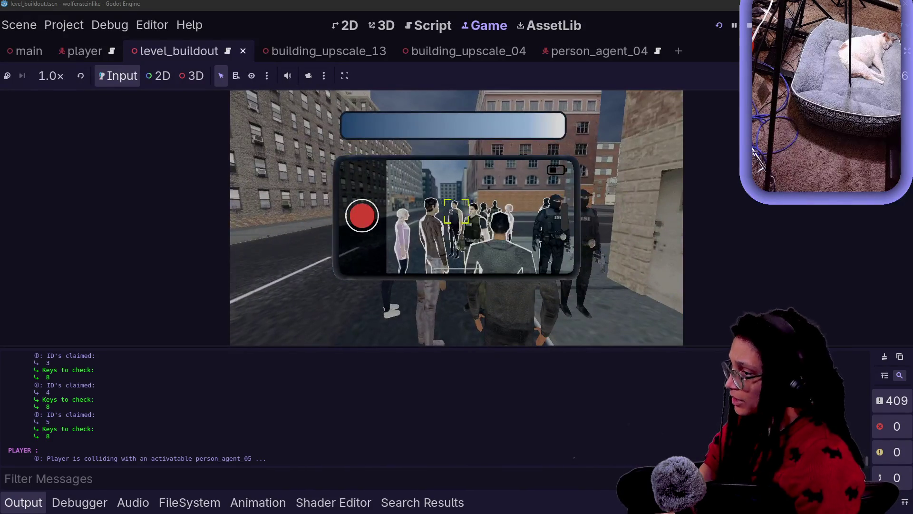
click(428, 25)
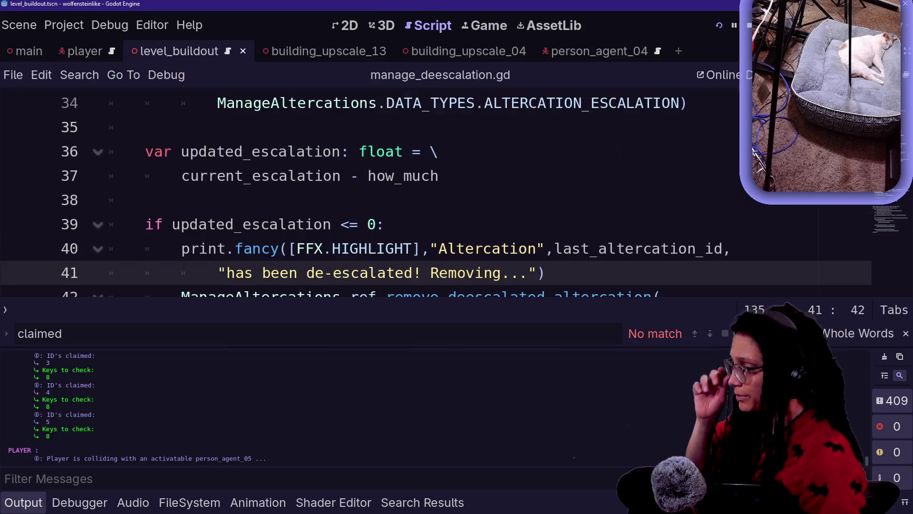
Step: Hide the bottom panel and begin a 'print' line right after the updated_escalation subtraction
click(381, 224)
key(ctrl+j)
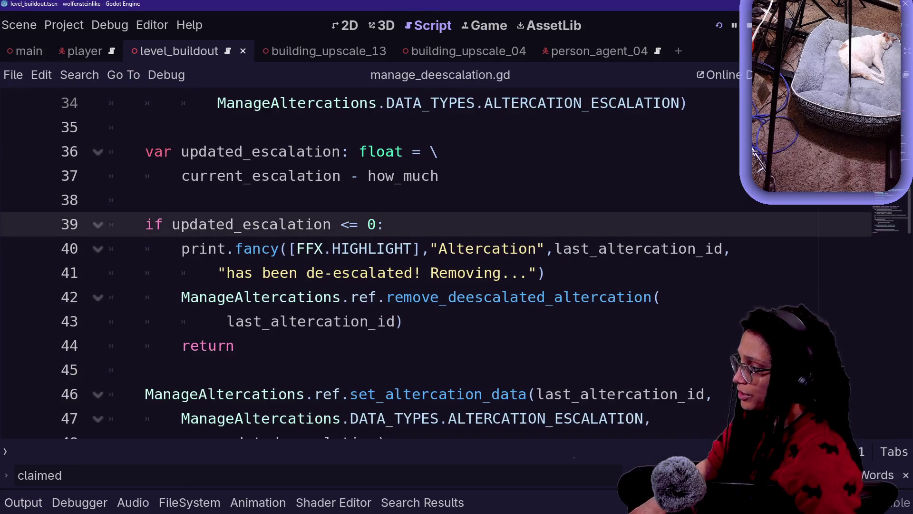
drag(306, 273, 403, 321)
click(333, 248)
scroll(394, 267, up, 3)
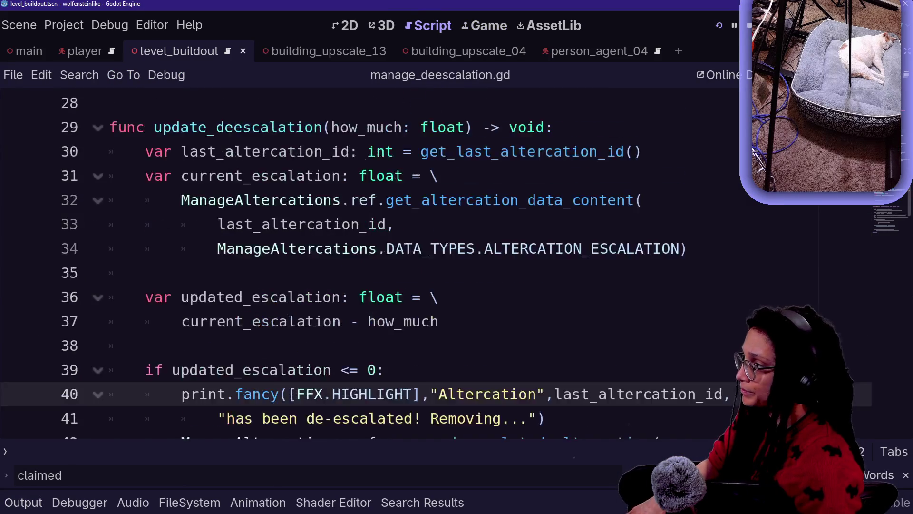
click(235, 273)
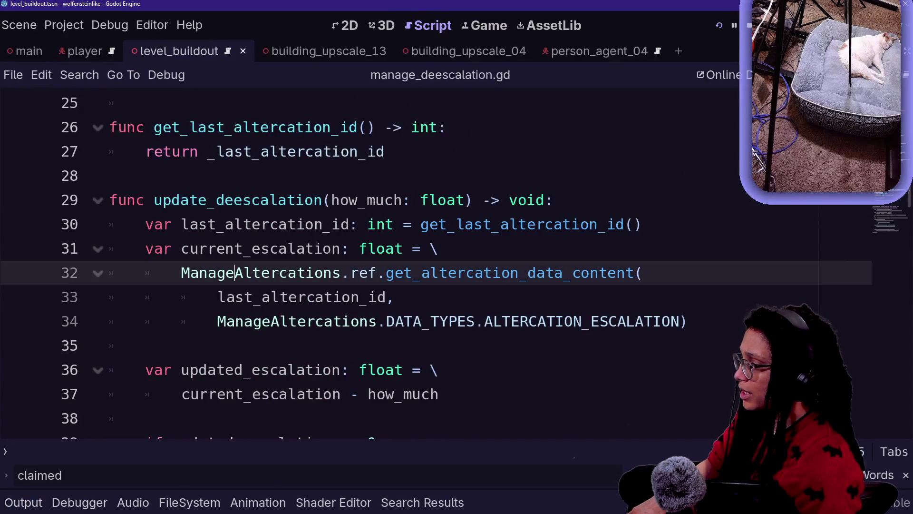
scroll(259, 264, down, 3)
click(438, 321)
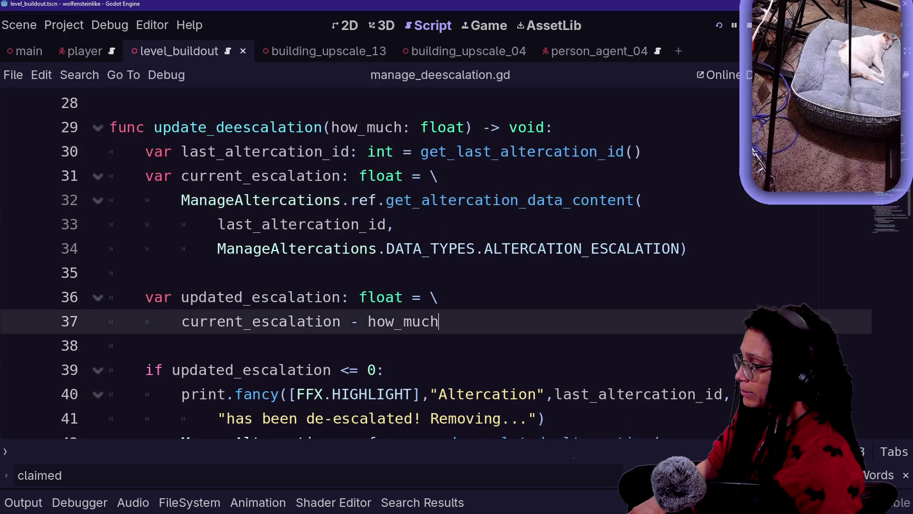
key(Return)
key(Return)
text(print)
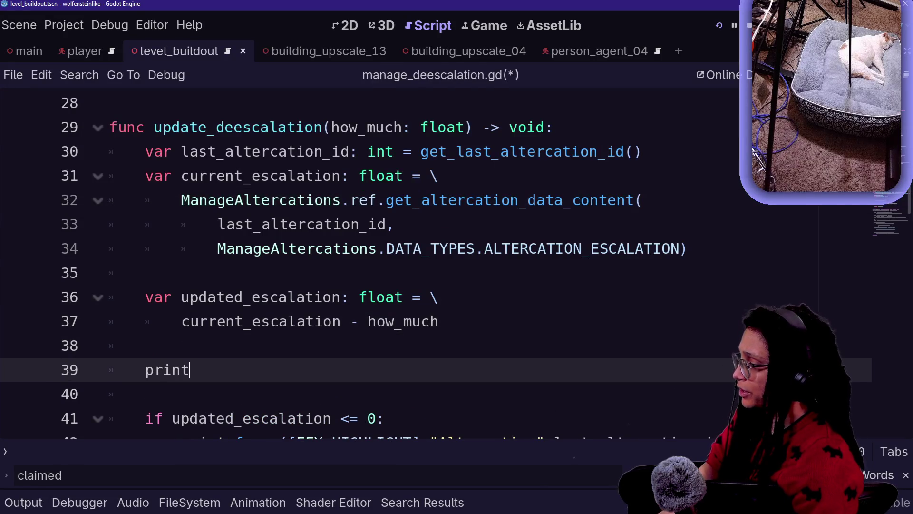
Step: Copy the existing two-line print.fancy statement onto the new line 39
key(Escape)
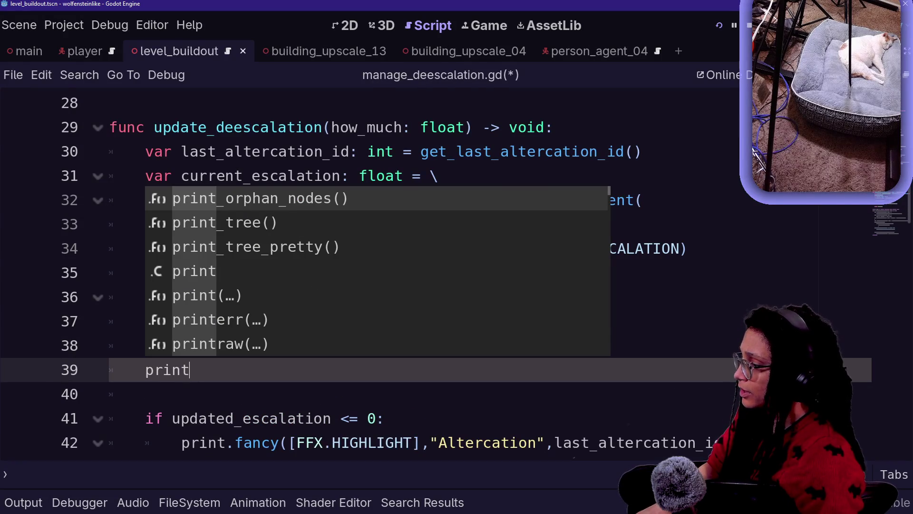
scroll(429, 267, down, 1)
mouse_move(181, 370)
mouse_down()
mouse_move(509, 370)
mouse_move(546, 394)
mouse_up()
key(ctrl+c)
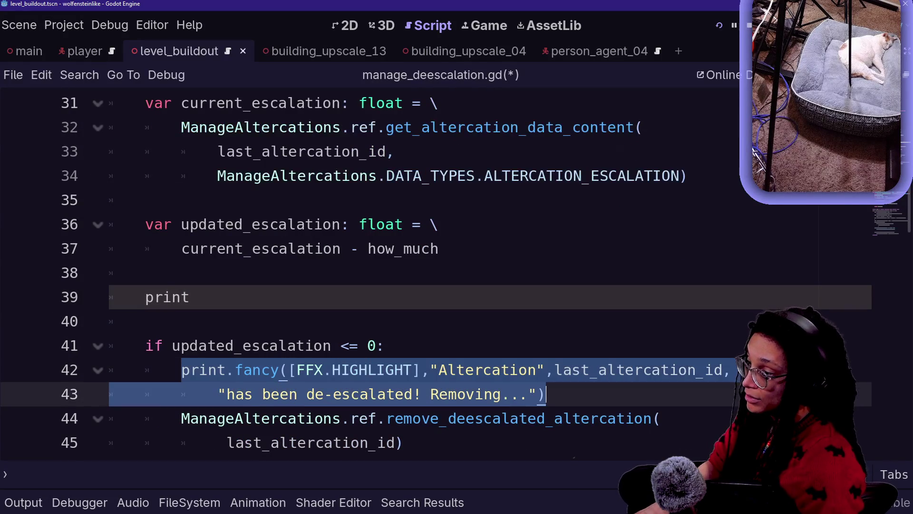
click(190, 297)
key(BackSpace)
key(BackSpace)
key(ctrl+v)
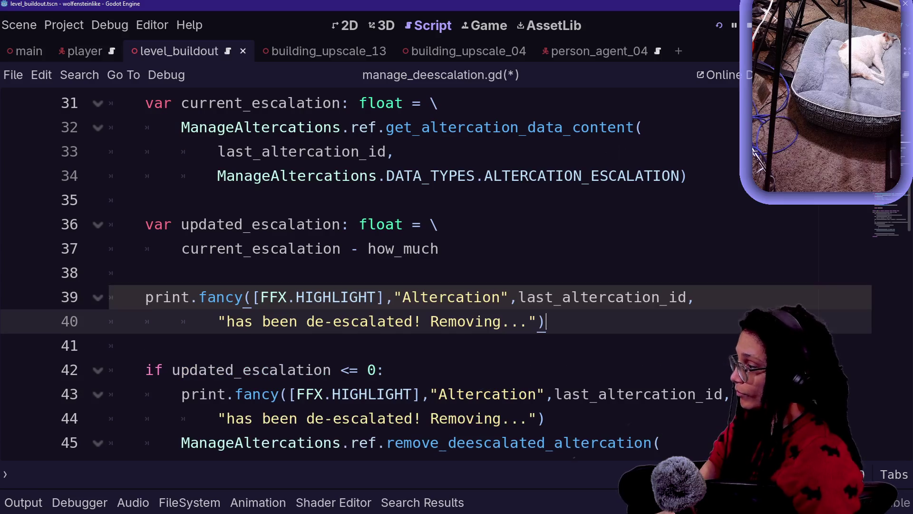
Step: Change its flag to HIGHLIGHT_SKYBLUE and message to "escalation is now", updated_escalation
click(340, 297)
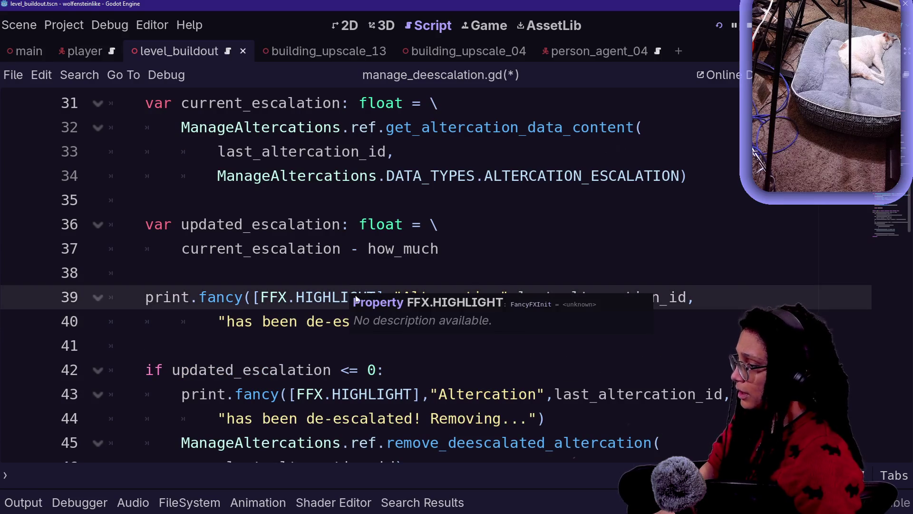
text(_SK)
key(Return)
click(145, 273)
click(543, 323)
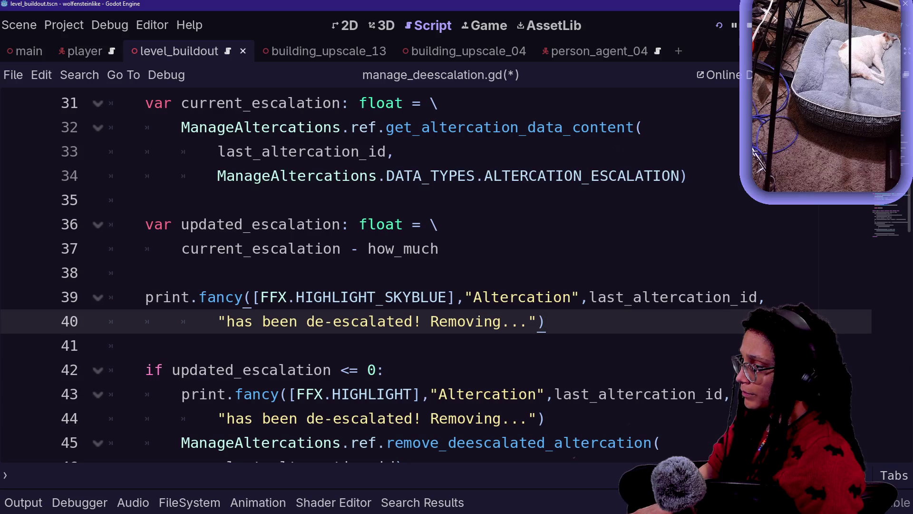
drag(227, 321, 501, 321)
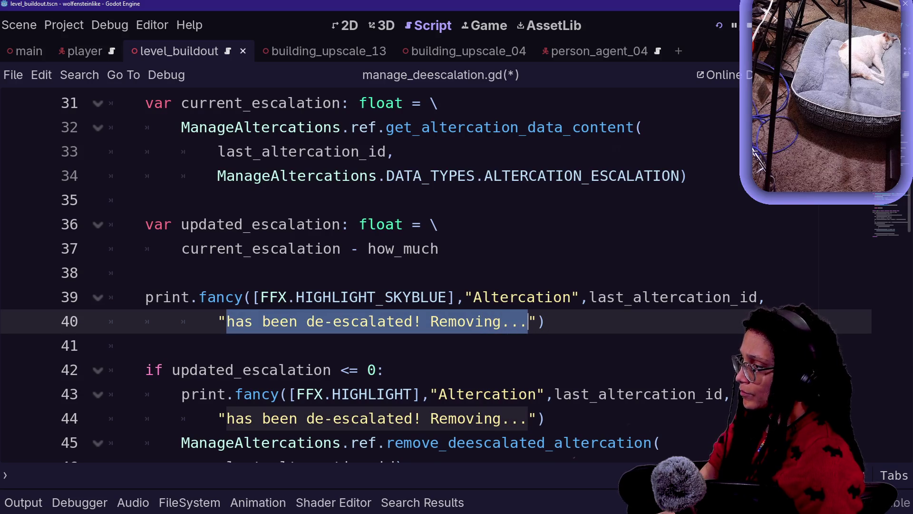
text(escalation is now",upda)
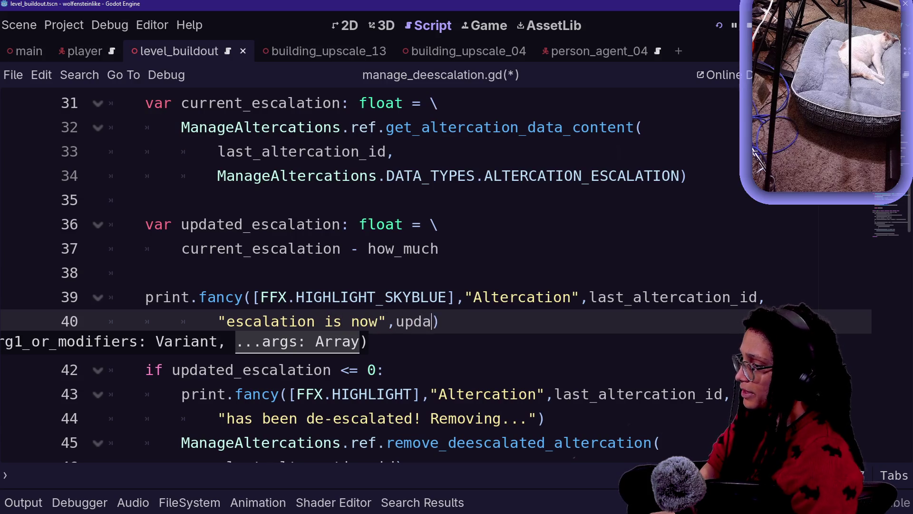
text(ted)
key(Return)
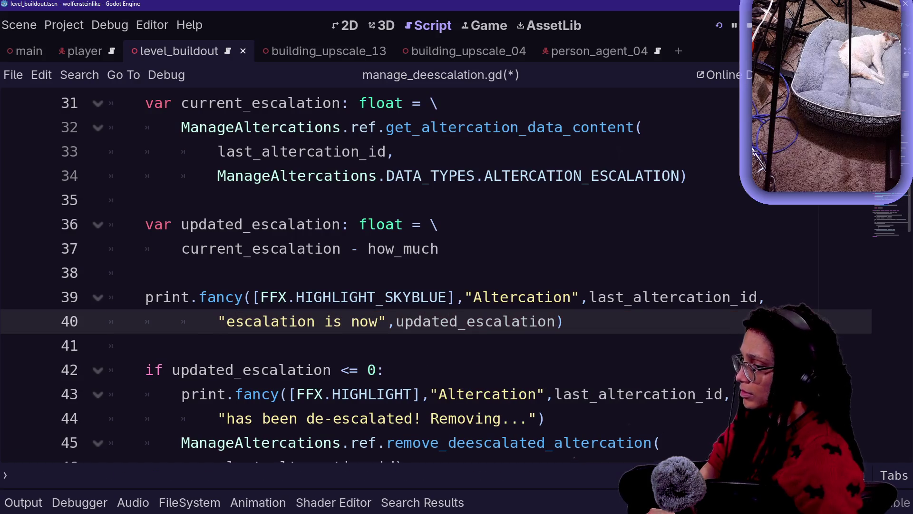
click(719, 25)
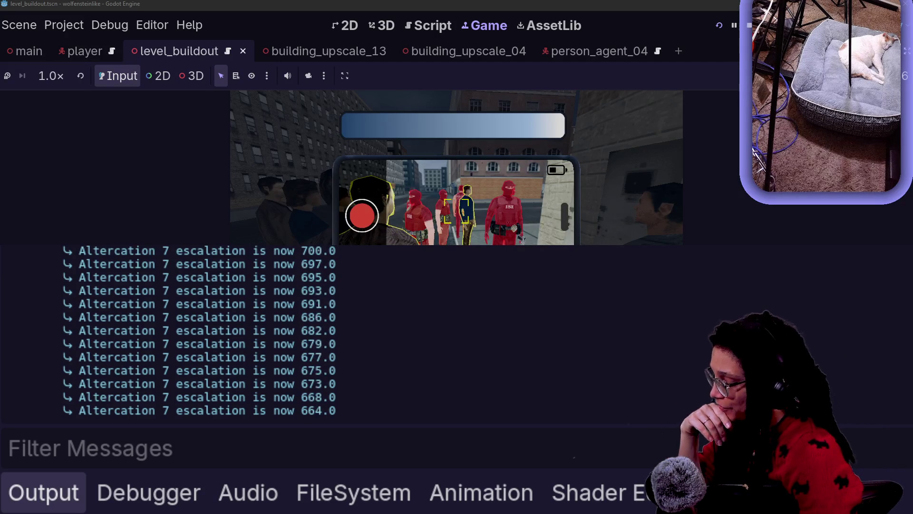
Step: Restore the side docks after watching Altercation 7's escalation fall to 664.0
click(905, 54)
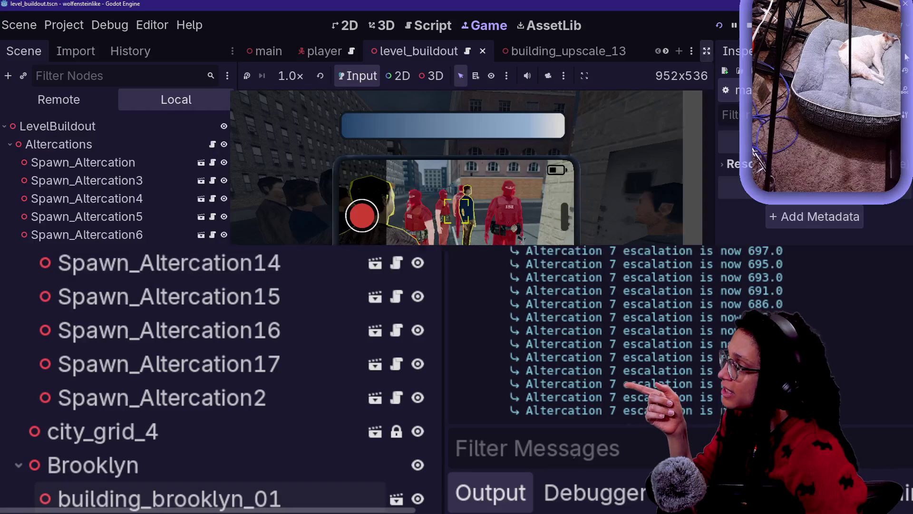
Step: In the Remote scene tree, expand main > Player > Head > Phone
click(58, 100)
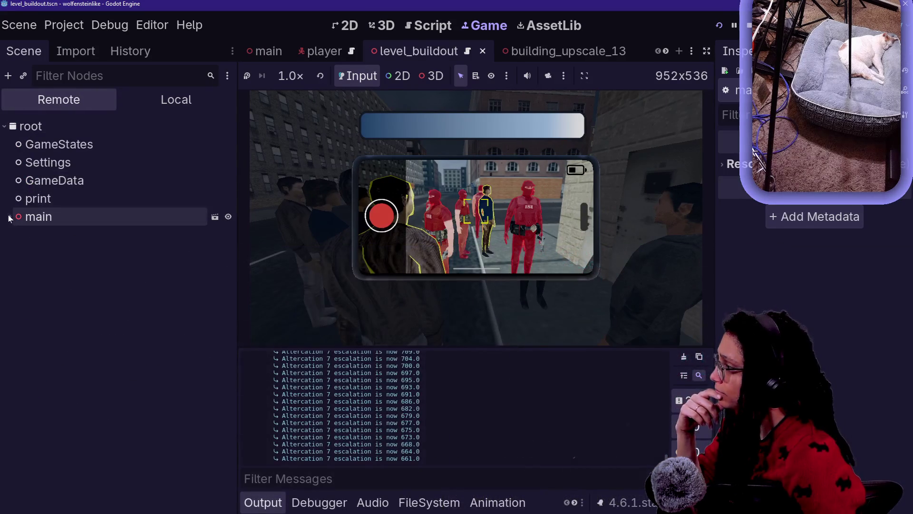
click(10, 216)
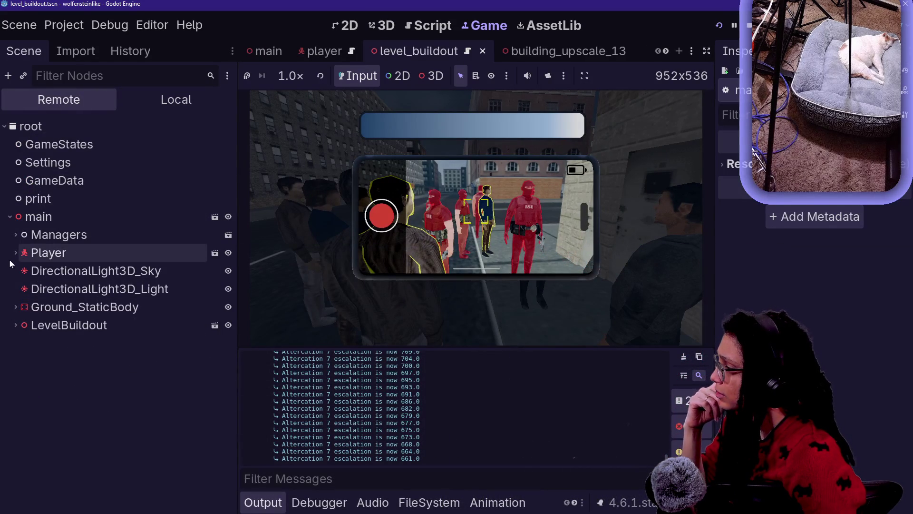
click(14, 323)
click(14, 323)
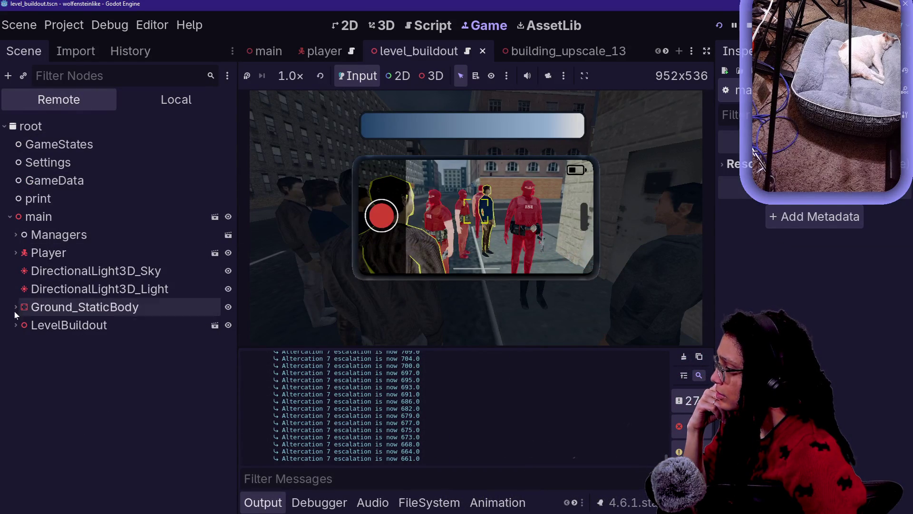
click(16, 252)
click(21, 270)
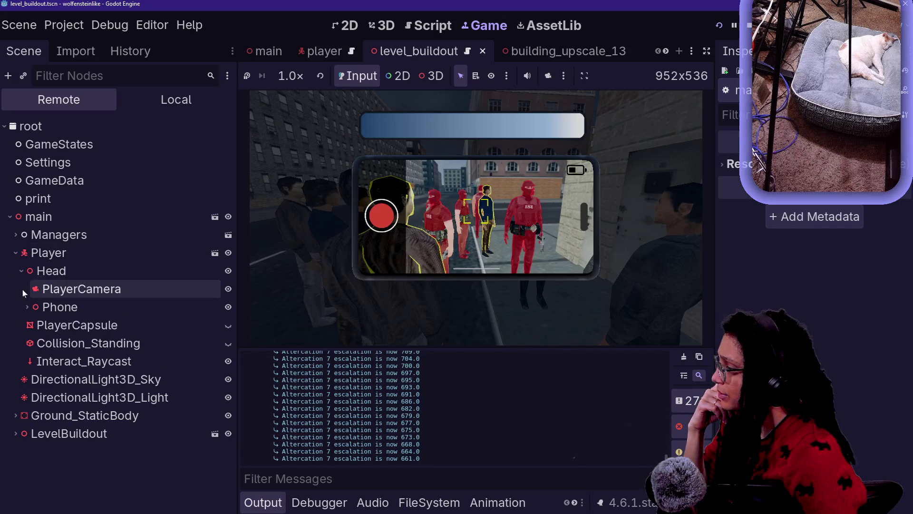
click(27, 308)
click(33, 361)
scroll(32, 357, down, 1)
click(32, 316)
Step: Inspect the TextureProgressBar under UI_Deescalation, confirming Max Value and Value are 925.0
click(32, 324)
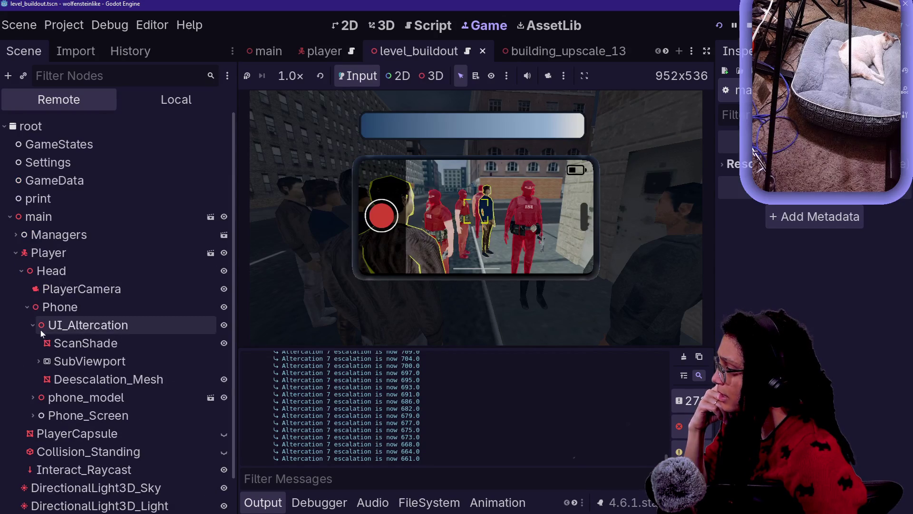
scroll(41, 329, down, 2)
click(38, 327)
click(45, 339)
scroll(43, 321, down, 2)
click(48, 321)
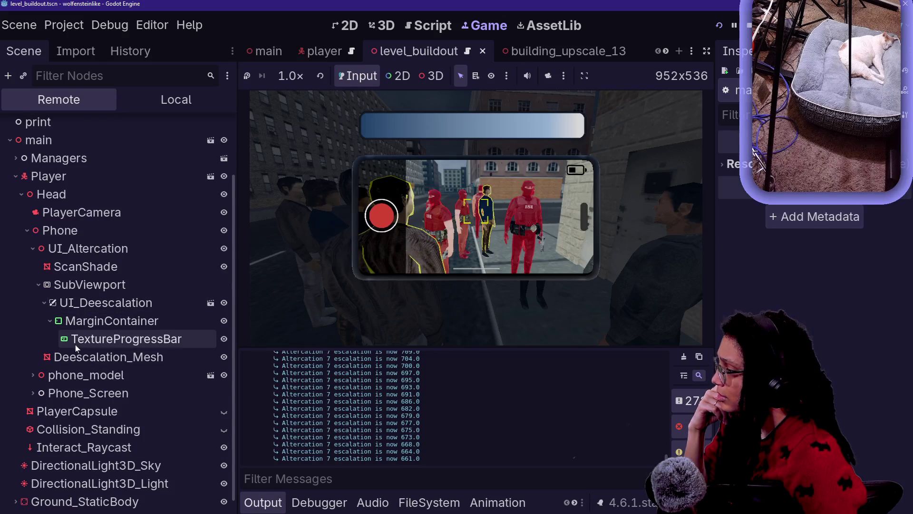
click(96, 339)
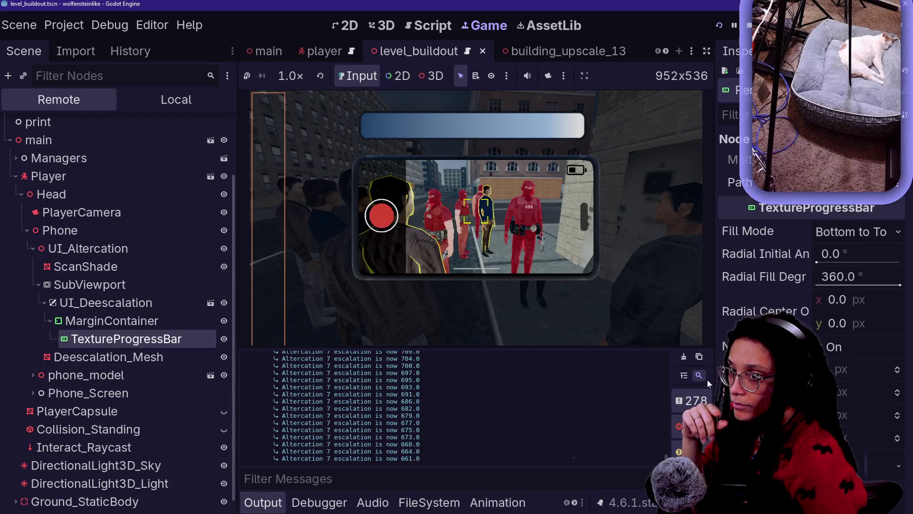
scroll(811, 285, down, 7)
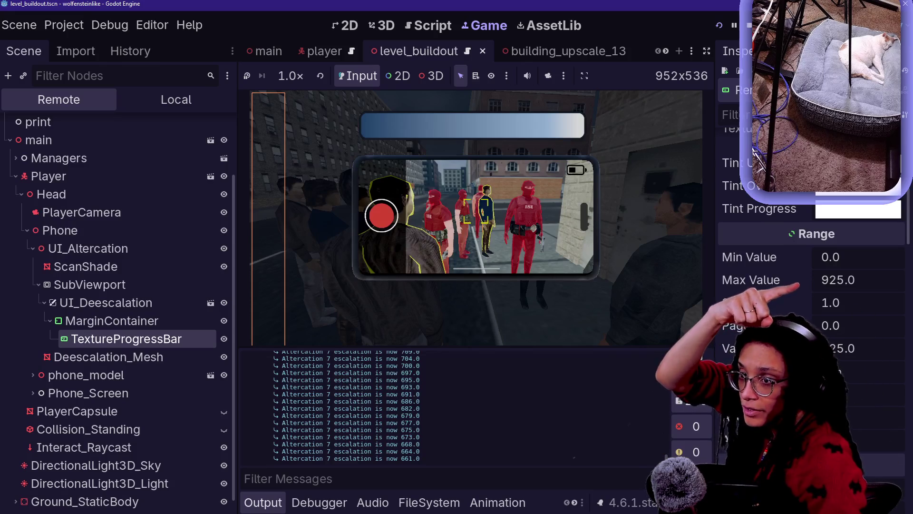
scroll(813, 318, down, 2)
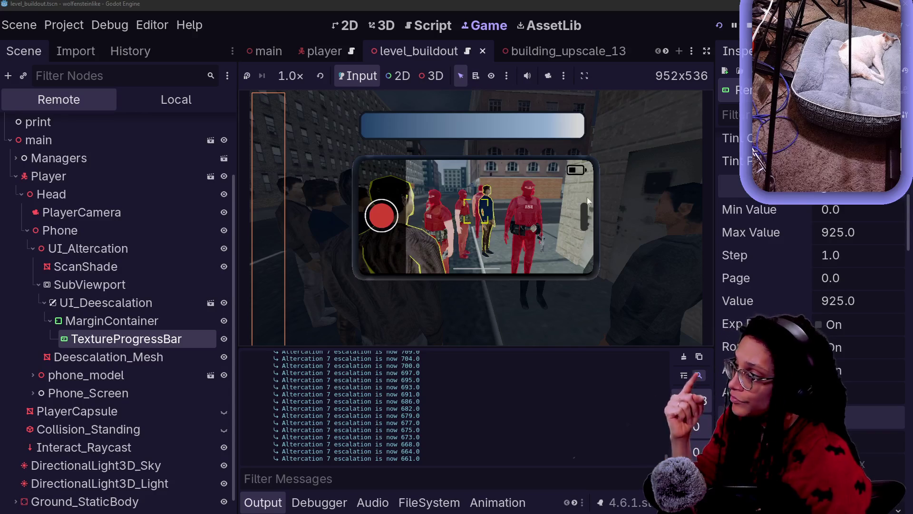
key(ctrl+F3)
Step: Paste the two-line print.fancy debug statement below the progress update line in manage_deescalation.gd
click(475, 176)
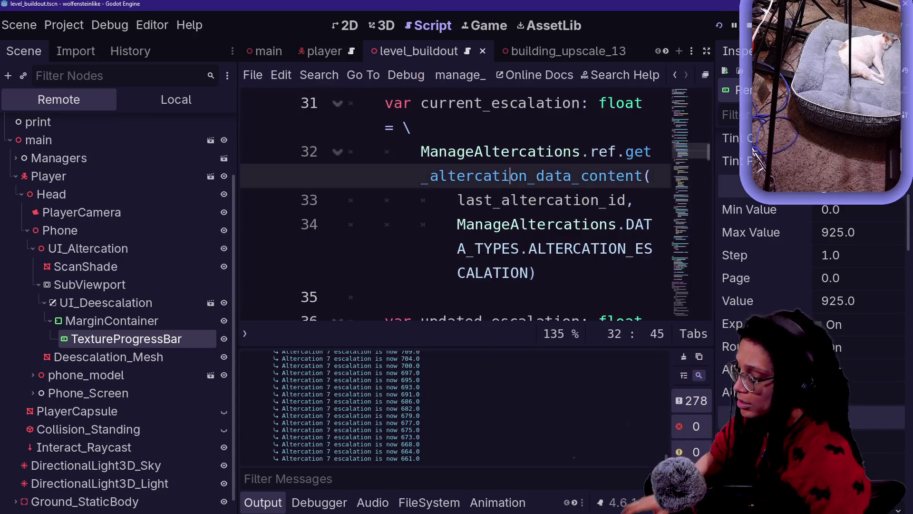
key(ctrl+j)
key(ctrl+shift+F11)
key(ctrl+f)
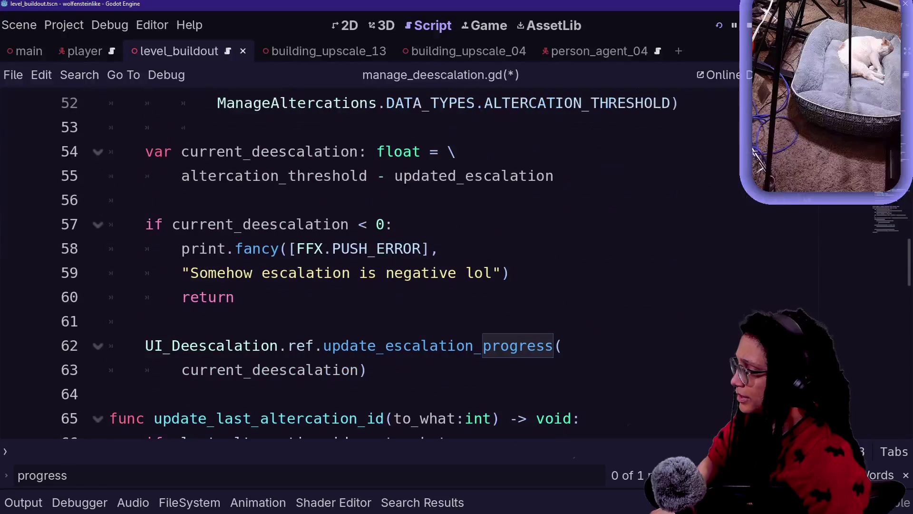
click(369, 369)
key(Return)
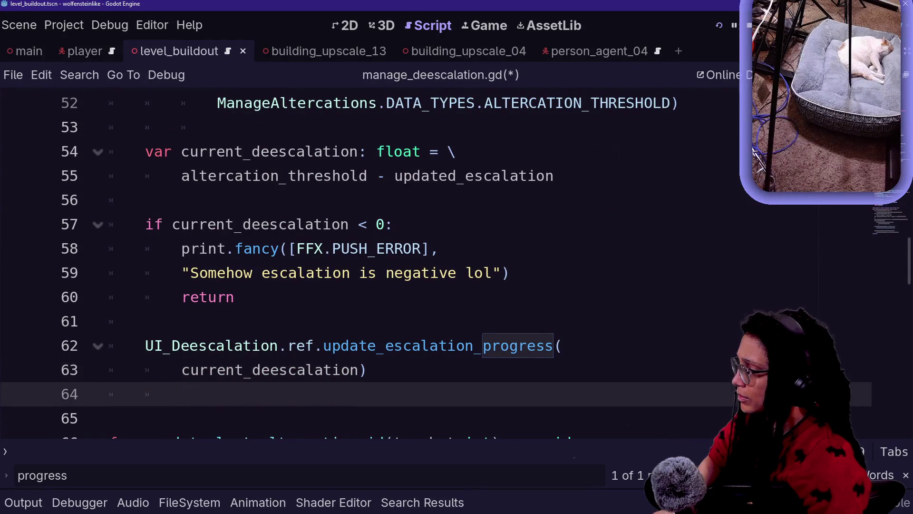
key(ctrl+v)
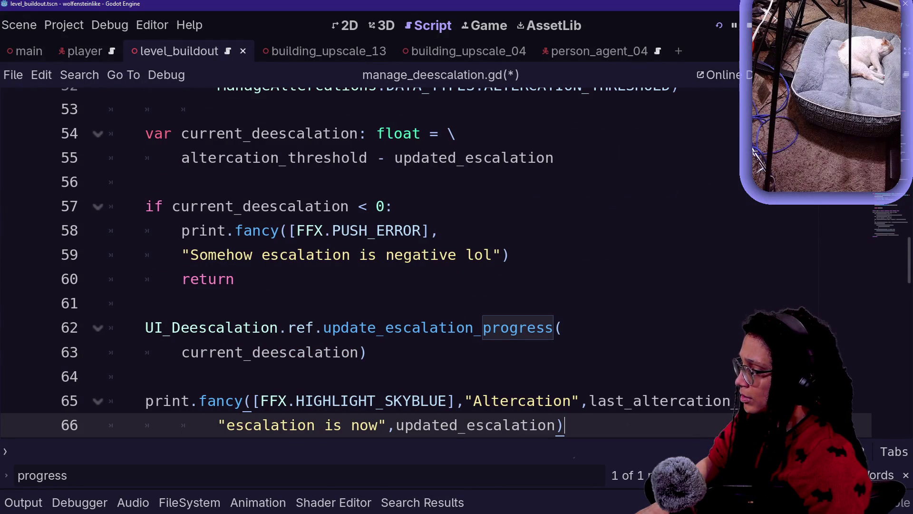
Step: Reword the print to 'progress should be' with current_deescalation, then run the game
drag(236, 425, 352, 425)
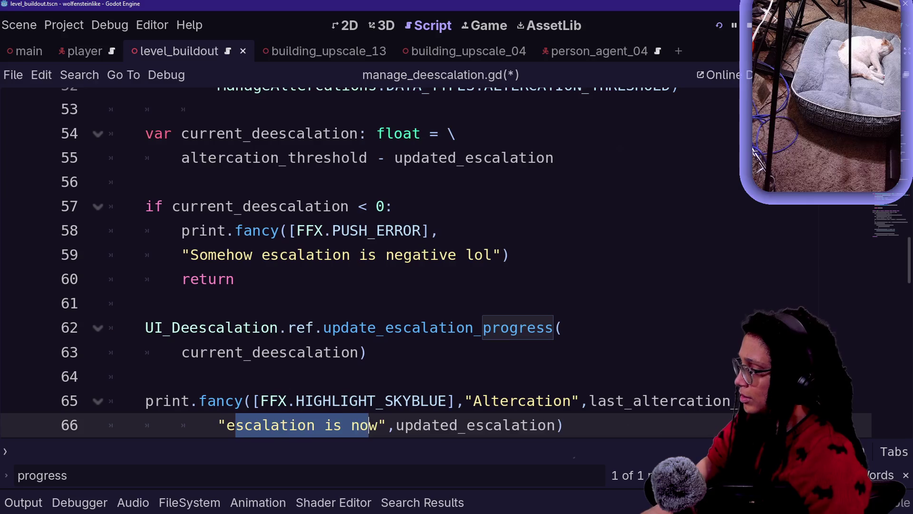
key(BackSpace)
key(BackSpace)
key(Delete)
text(s hsu)
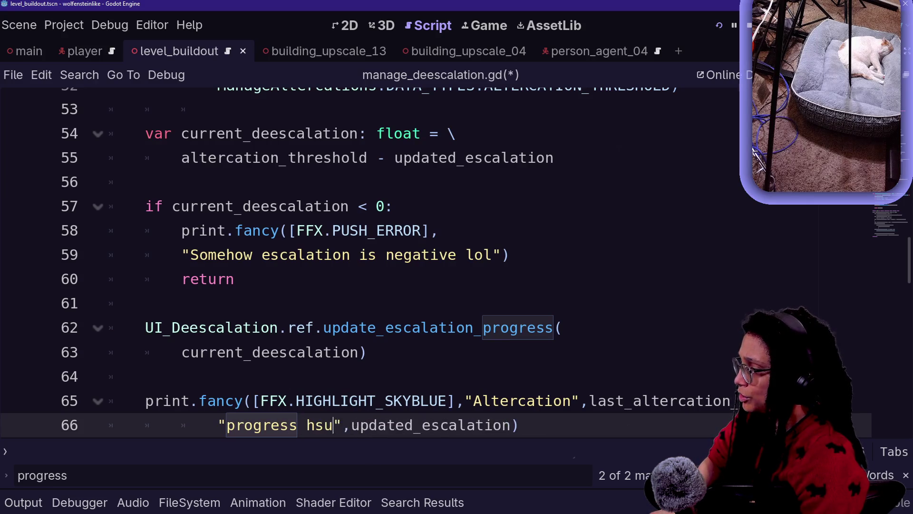
key(BackSpace)
key(BackSpace)
key(BackSpace)
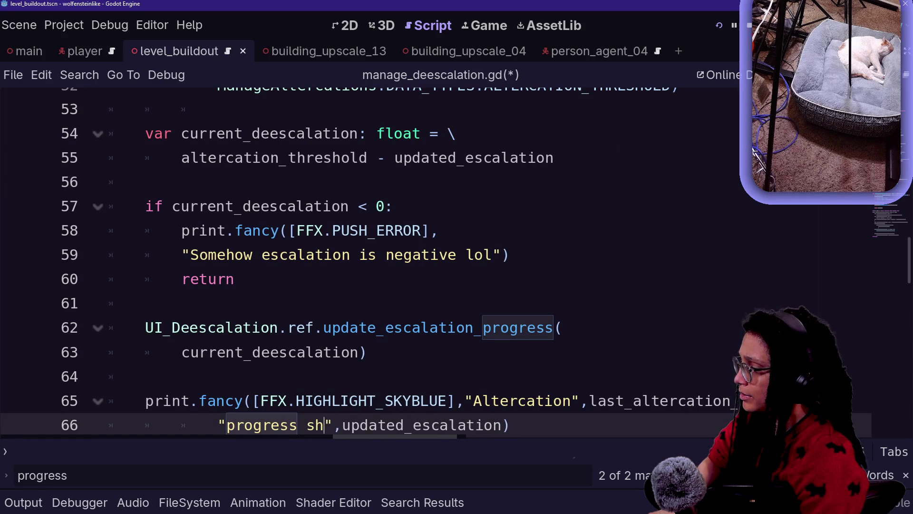
text(ould be)
click(146, 376)
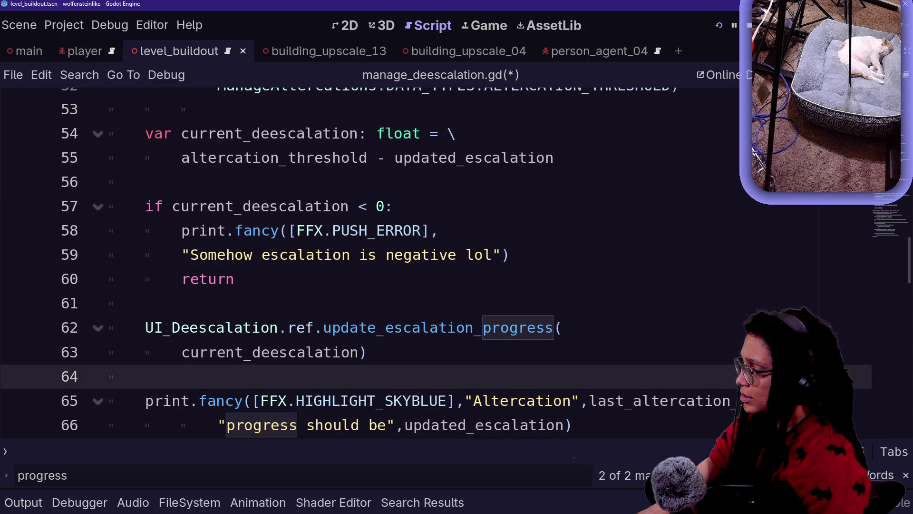
drag(404, 425, 528, 425)
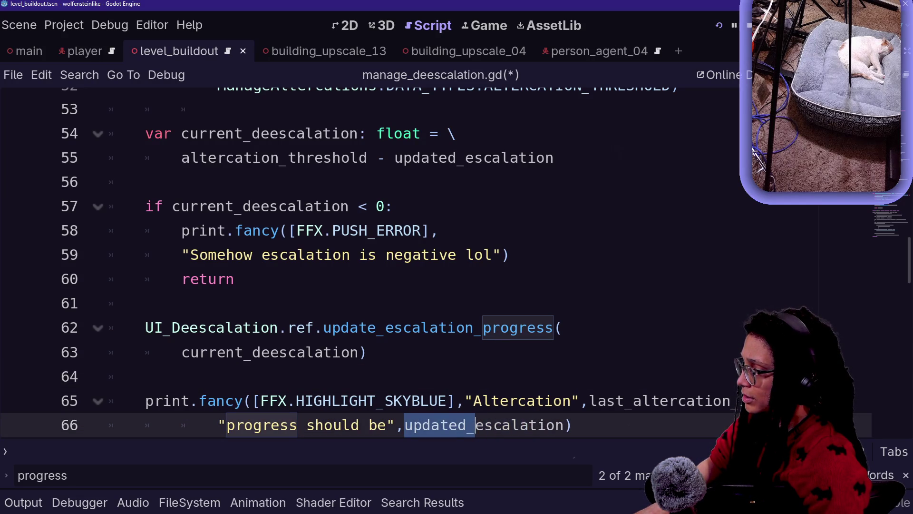
text(current_de)
drag(146, 303, 240, 278)
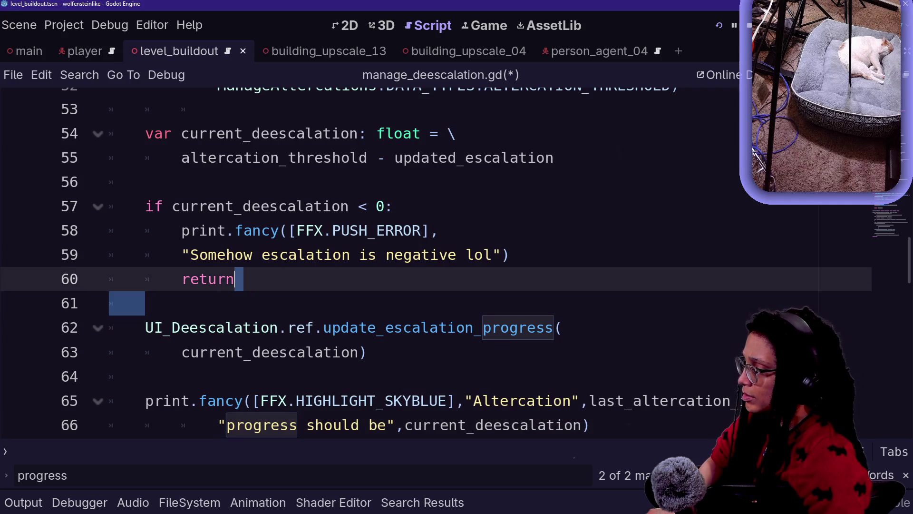
click(727, 24)
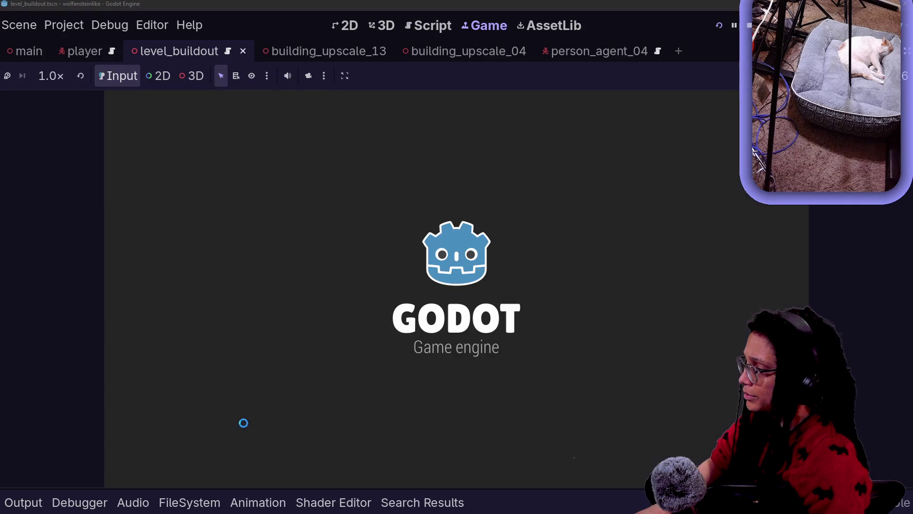
Step: Watch the Output log show Altercation 5 progress climbing to 81.0, then restore the editor docks
click(35, 506)
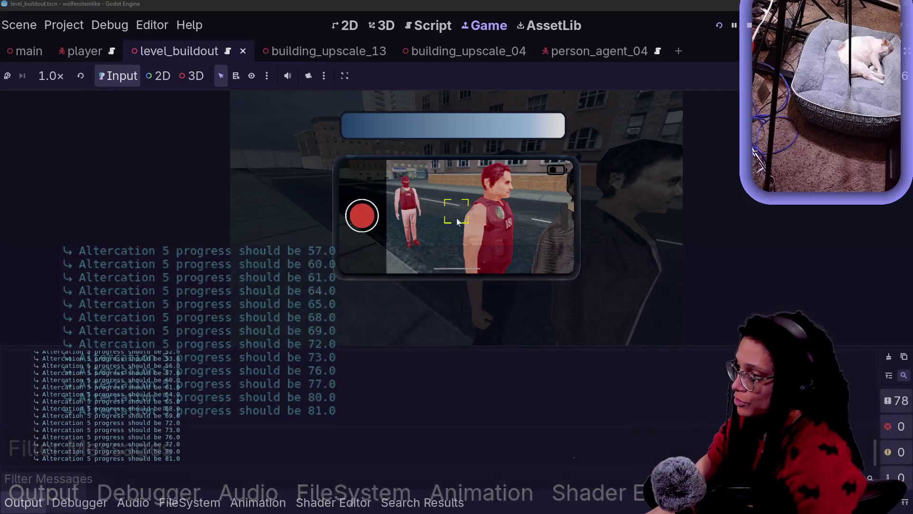
key(ctrl+shift+F11)
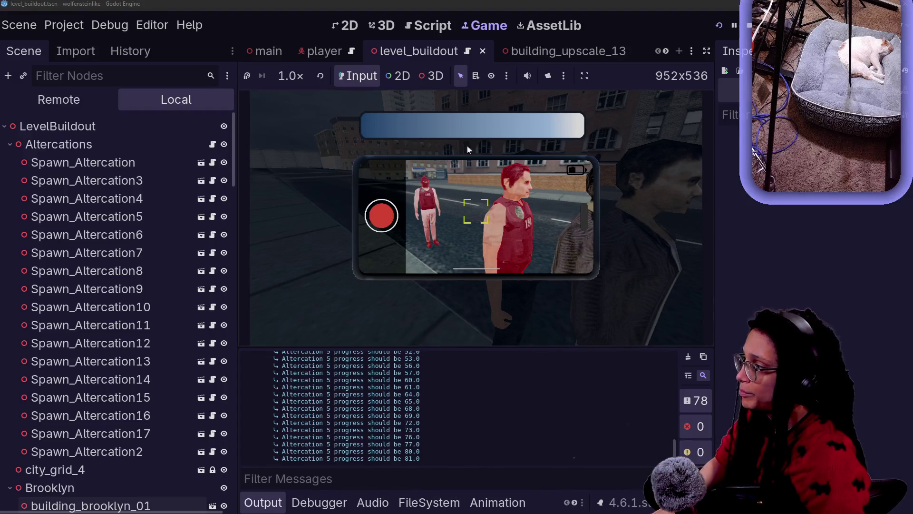
Step: Filter the Remote scene tree for 'progress' and inspect TextureProgressBar: Max Value 225.0, Value 225.0
scroll(24, 364, down, 10)
scroll(24, 285, up, 10)
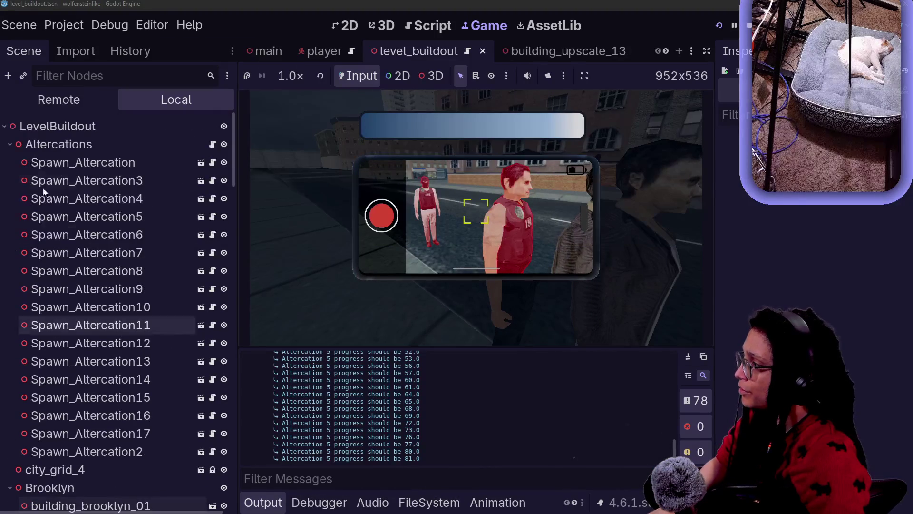
click(47, 101)
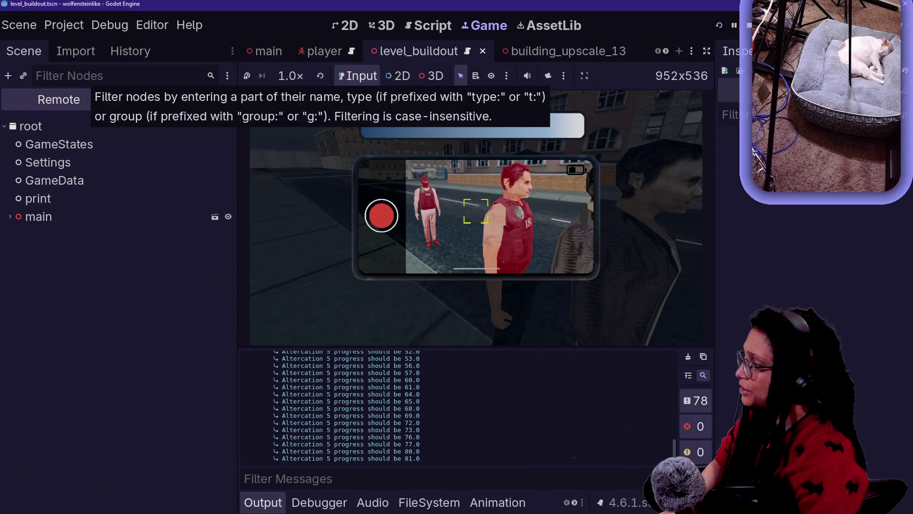
text(progress)
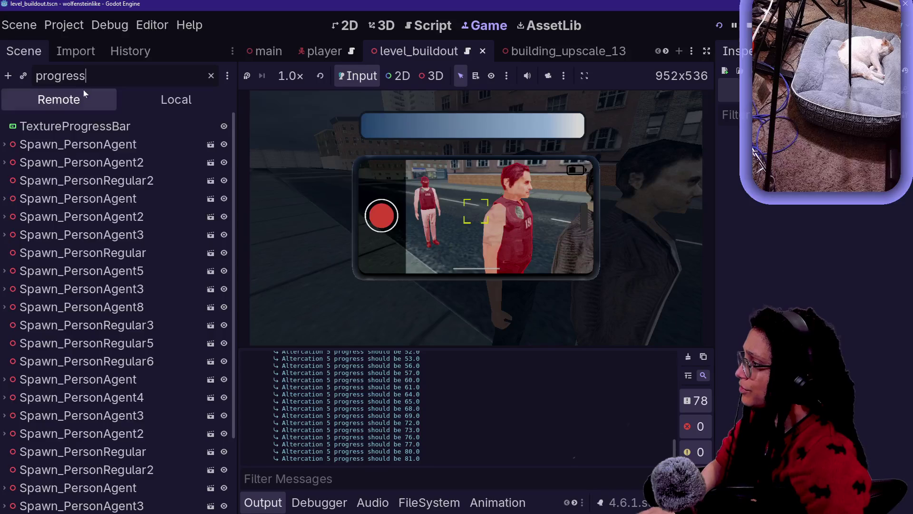
click(76, 126)
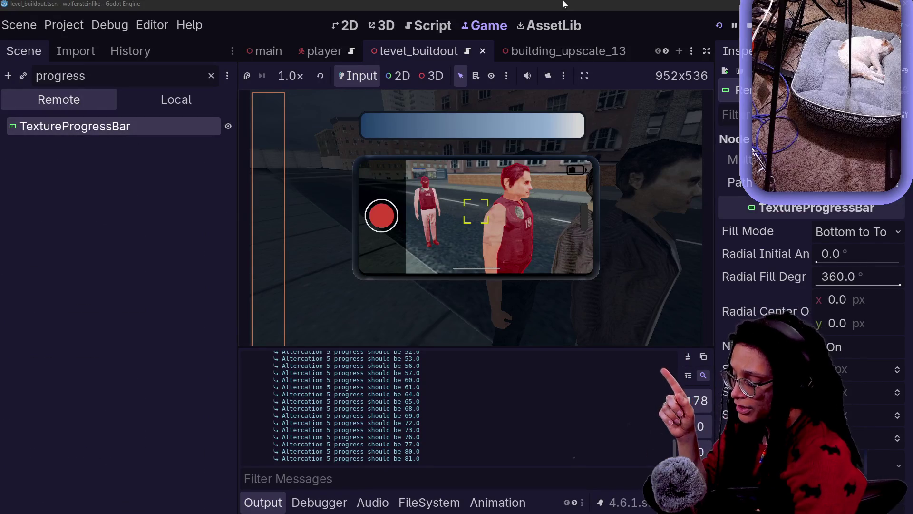
scroll(797, 290, down, 10)
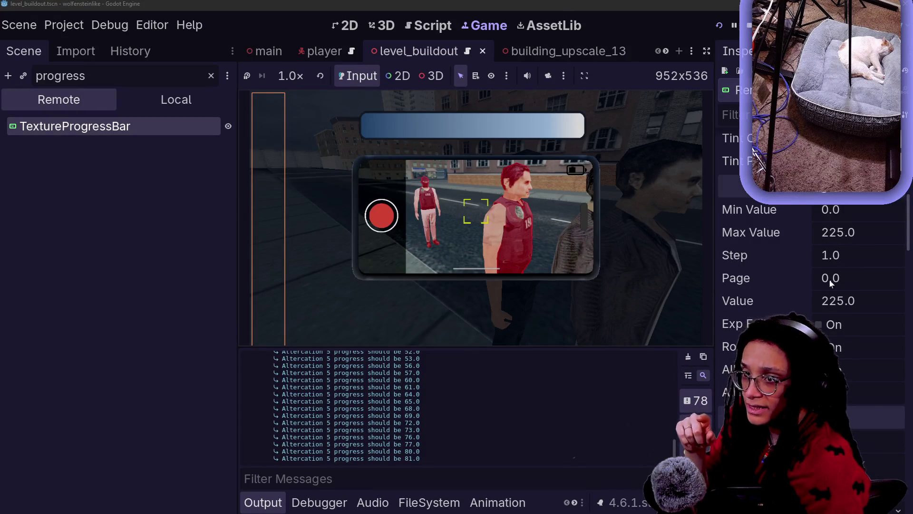
Step: Compare against the last logged progress value 81 and return to the script editor
drag(393, 458, 413, 458)
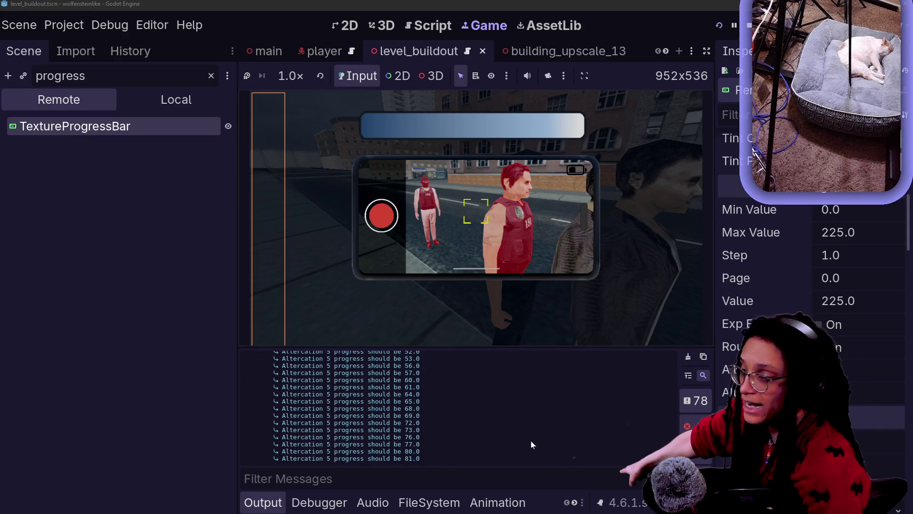
click(441, 459)
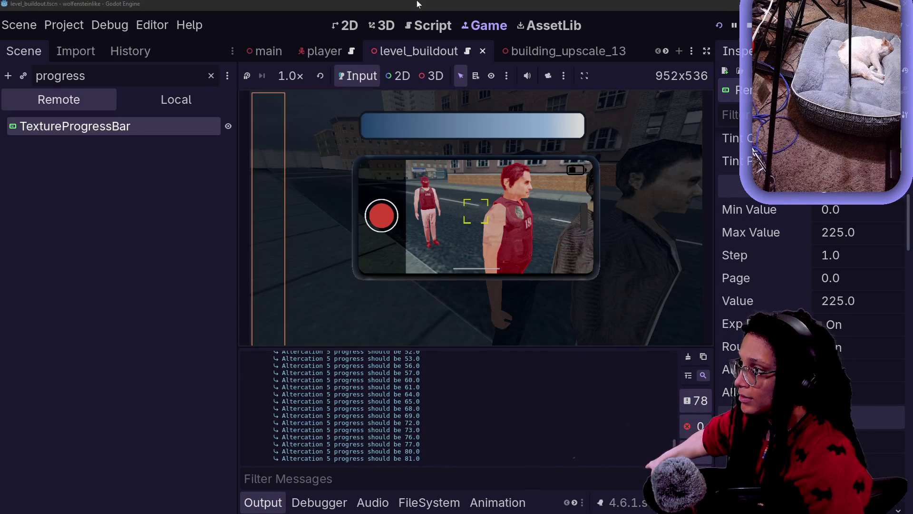
click(430, 25)
click(457, 127)
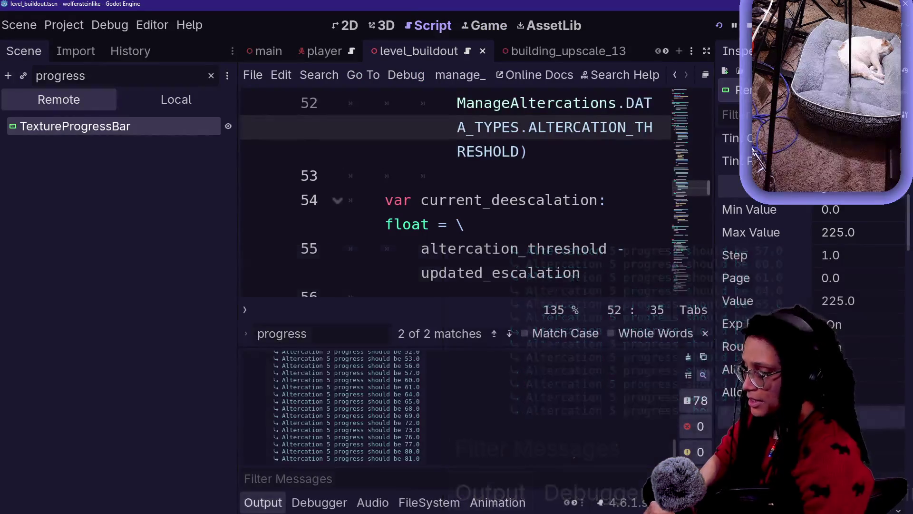
Step: Change '+=' to '=' on line 20 so _progress_bar.value takes by_what, save, and rerun
key(ctrl+shift+F11)
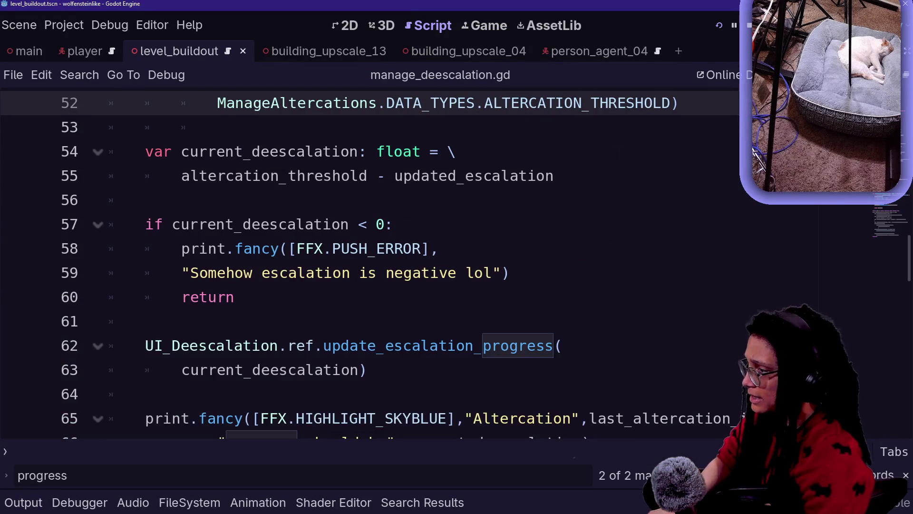
ctrl+click(428, 345)
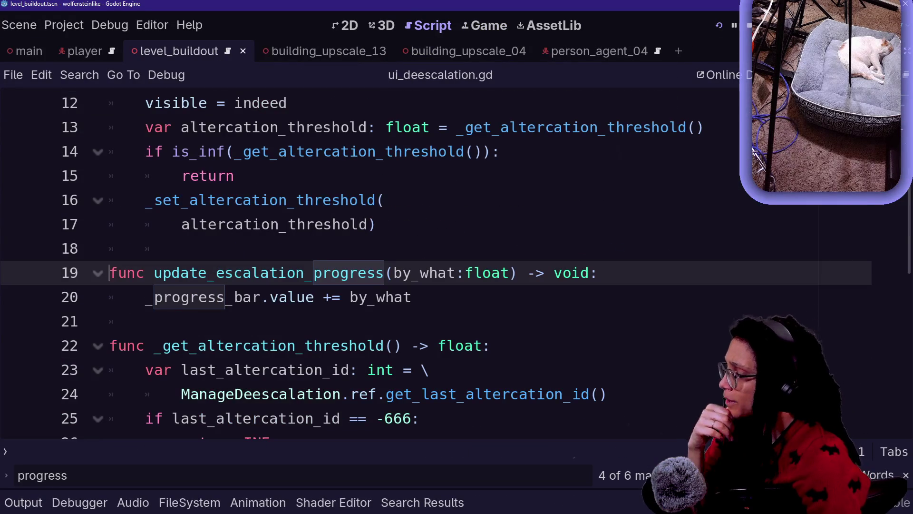
click(332, 297)
key(shift+Right)
click(331, 297)
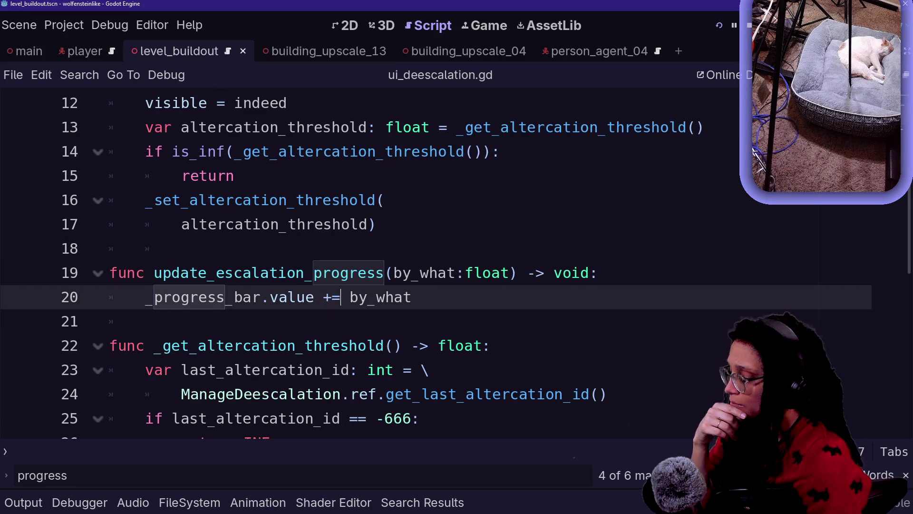
key(BackSpace)
key(BackSpace)
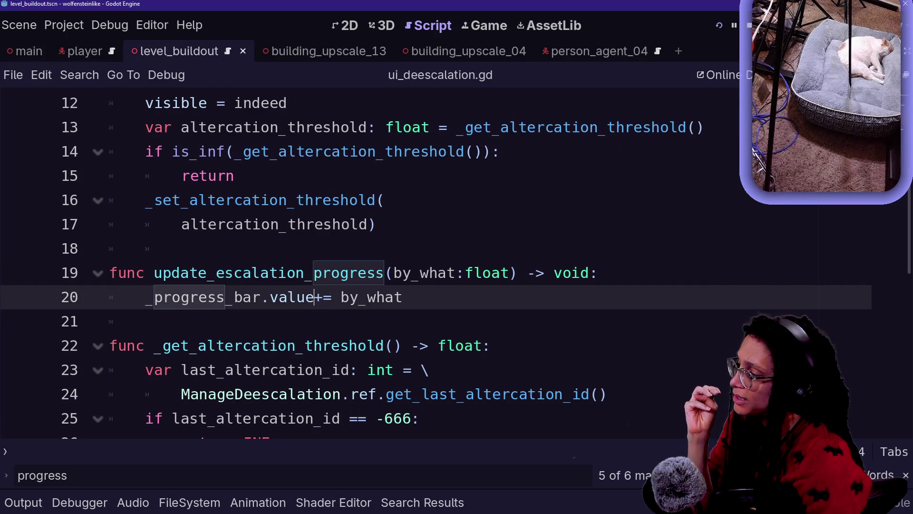
key(ctrl+s)
key(F5)
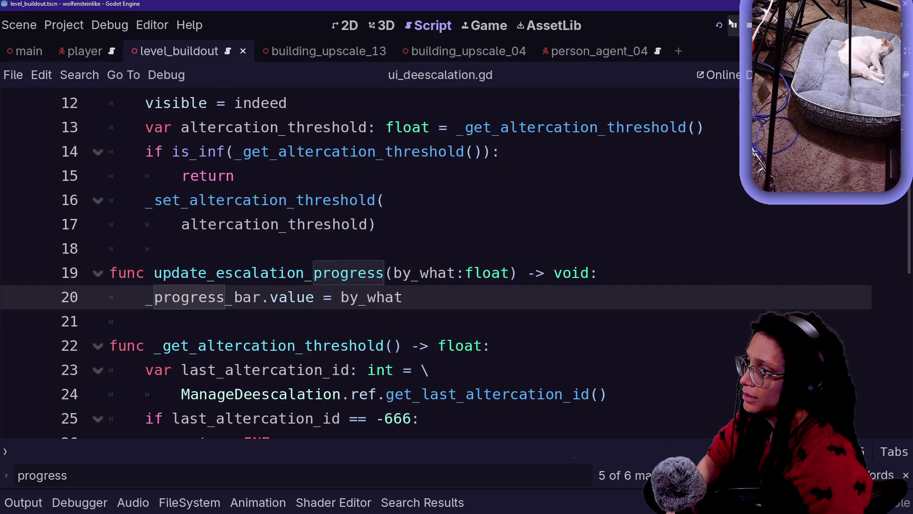
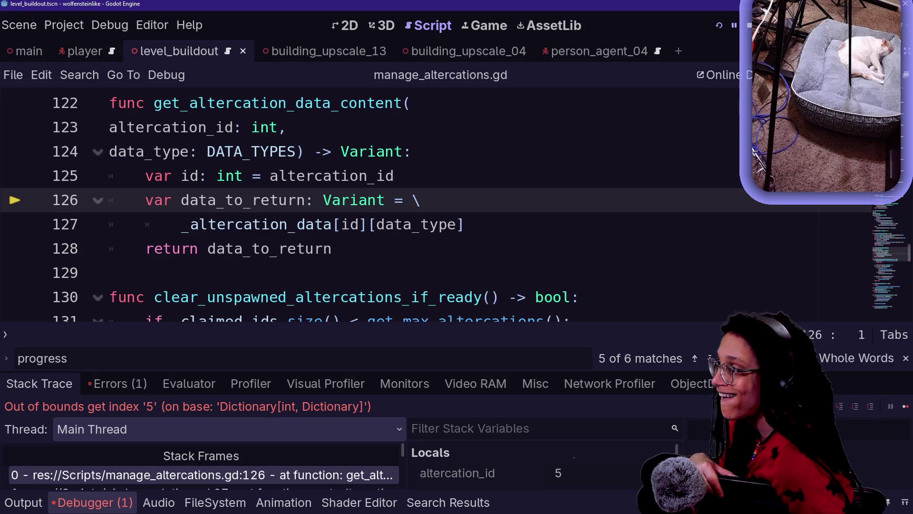
Step: Resize the code editor and debugger split so the index 5 error's full stack trace is readable
scroll(304, 200, up, 1)
drag(304, 371, 304, 193)
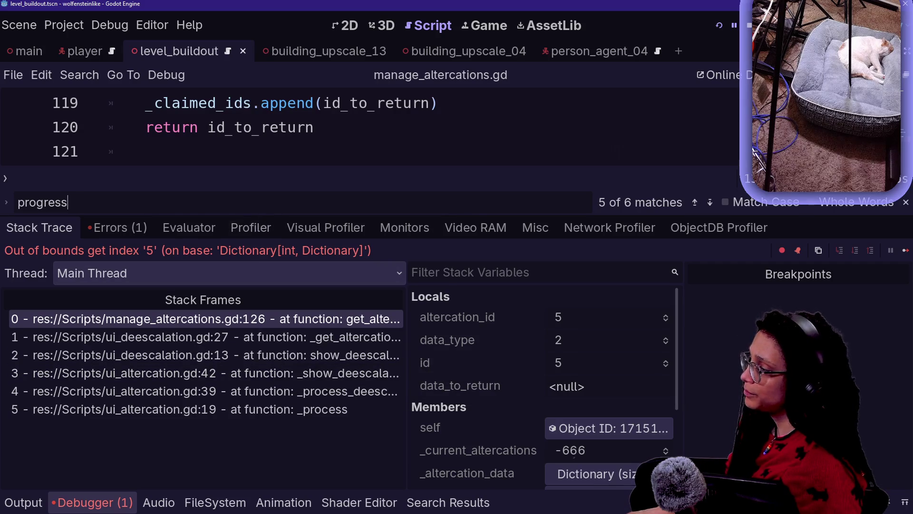
drag(257, 215, 249, 369)
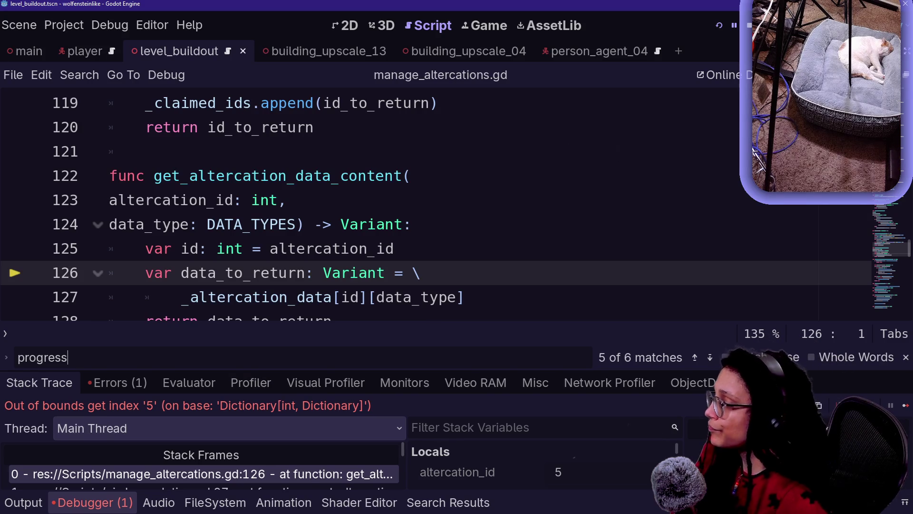
drag(329, 371, 329, 218)
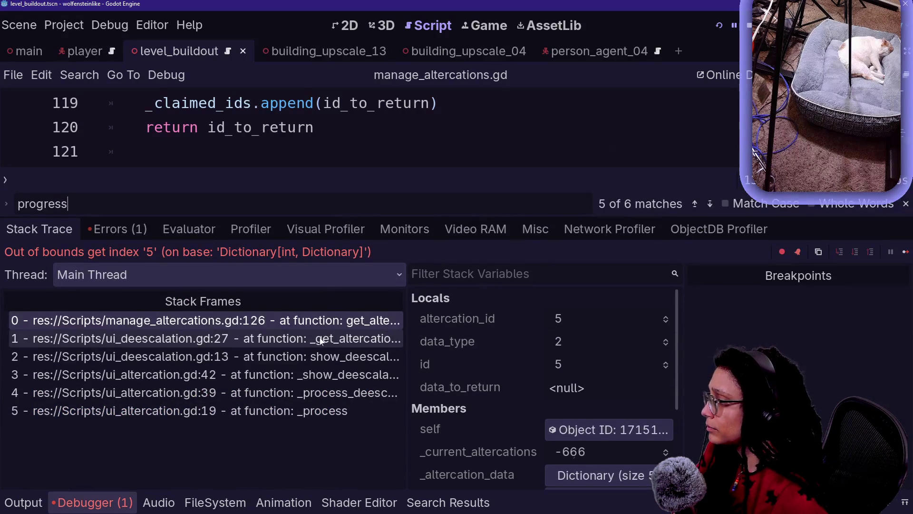
Step: Inspect the ui_altercation.gd caller frames, including the show_deescalation call at line 39
click(320, 357)
click(321, 374)
drag(339, 216, 346, 354)
click(483, 272)
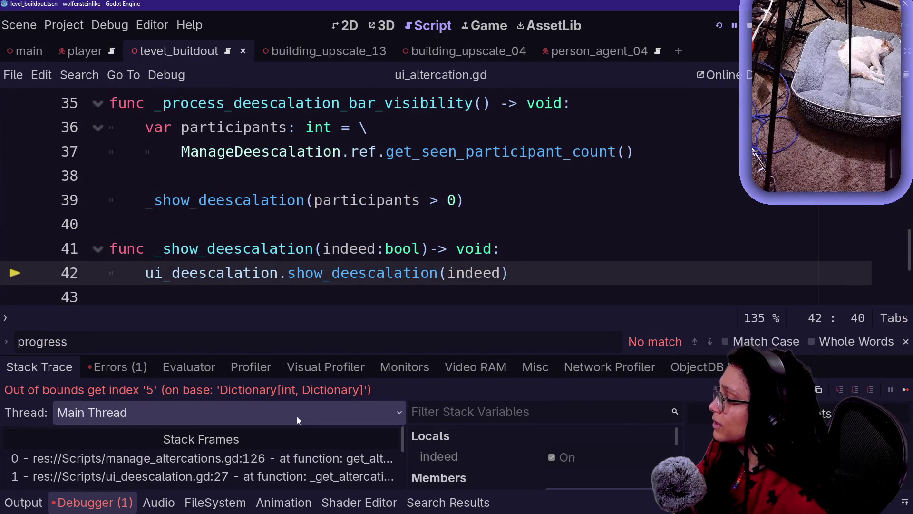
drag(305, 353, 305, 271)
click(143, 447)
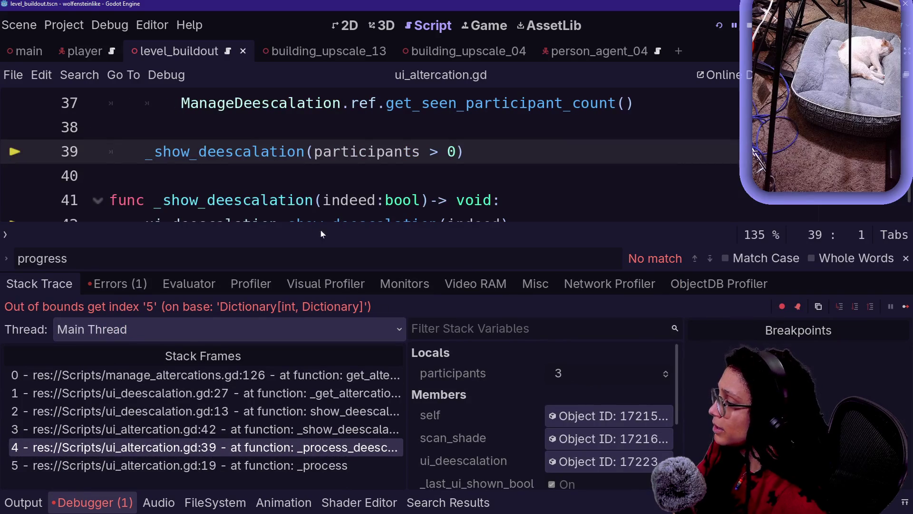
drag(338, 272, 343, 353)
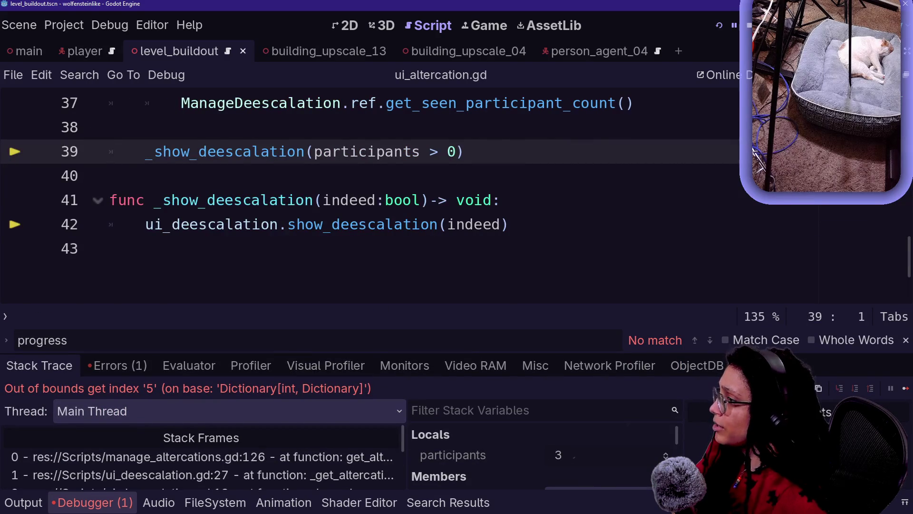
scroll(342, 190, up, 2)
click(342, 176)
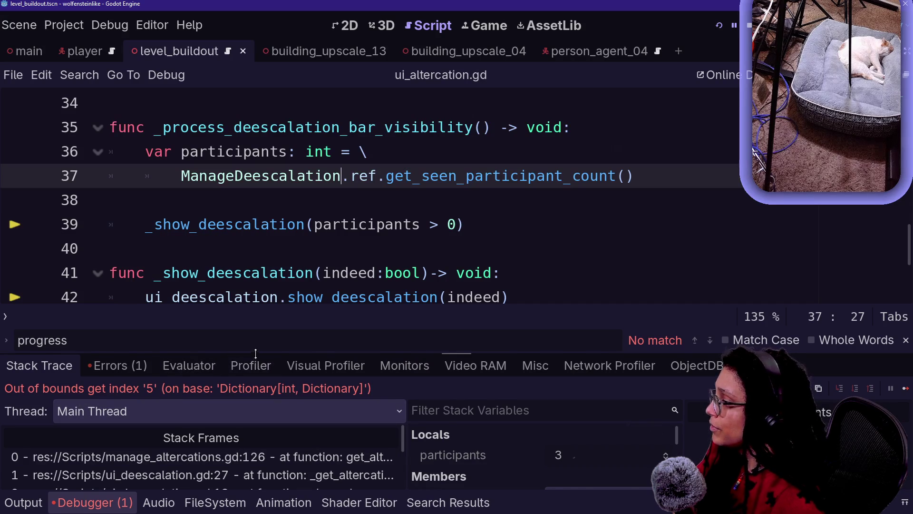
Step: Follow the stack into ui_deescalation.gd's show_deescalation and open the _get_altercation_threshold definition
click(298, 420)
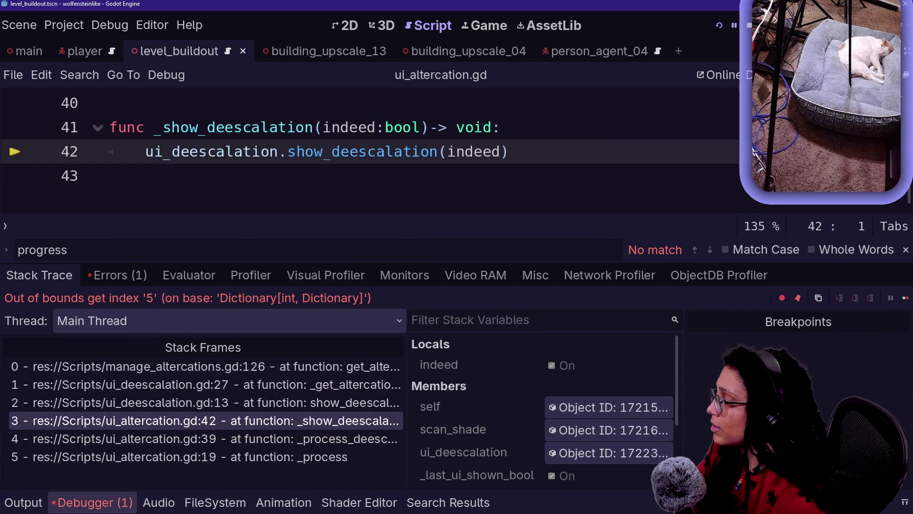
drag(293, 263, 299, 292)
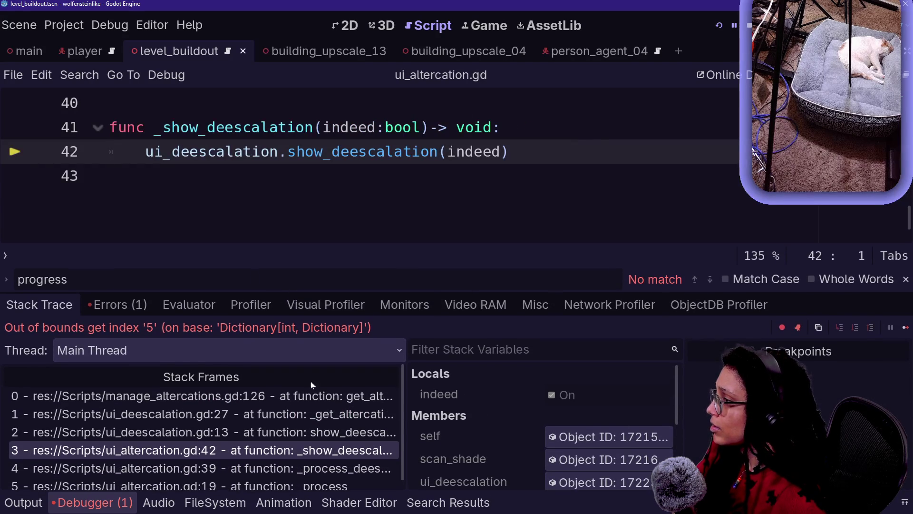
click(312, 432)
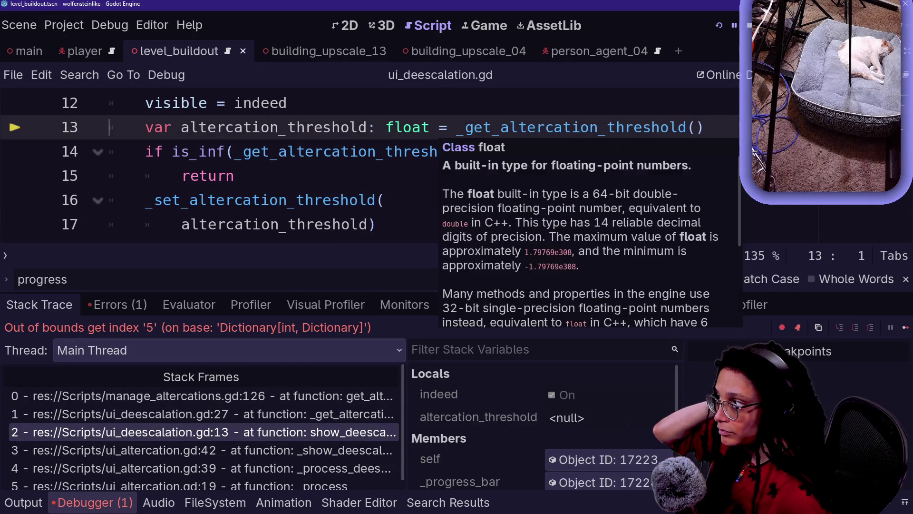
click(409, 103)
click(252, 127)
key(Up)
key(Up)
mouse_move(292, 158)
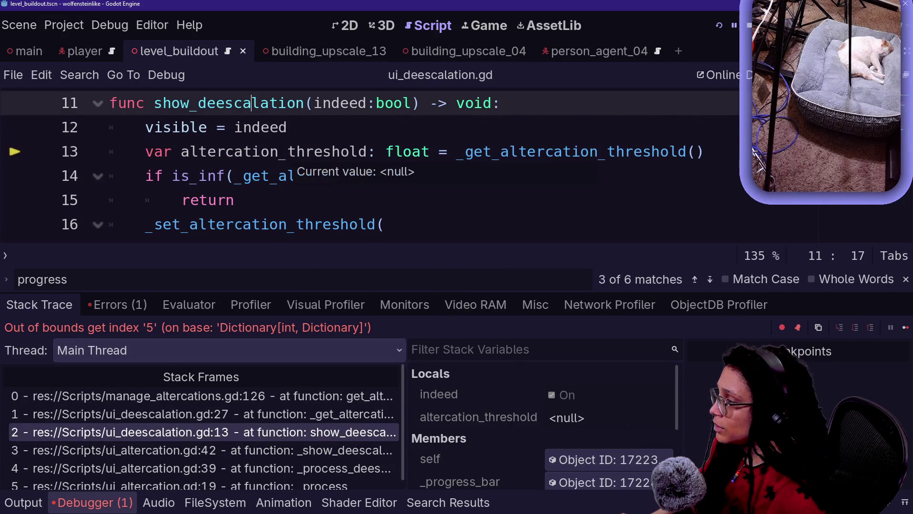
ctrl+click(514, 156)
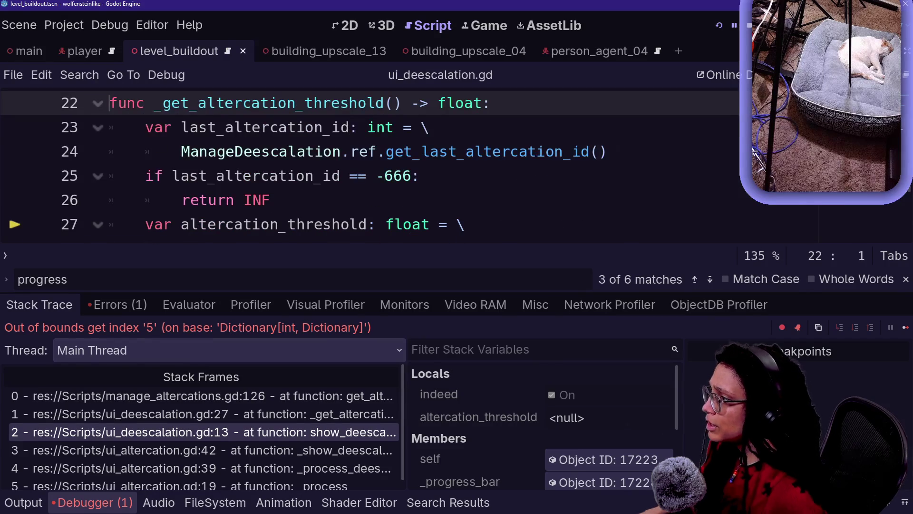
Step: Add an unfinished 'var ManageAltercations' line after return INF, then bring back the debugger
key(alt+o)
key(alt+o)
mouse_move(199, 249)
mouse_down()
mouse_move(387, 248)
mouse_move(520, 296)
mouse_up()
drag(266, 297, 395, 321)
click(234, 224)
click(274, 199)
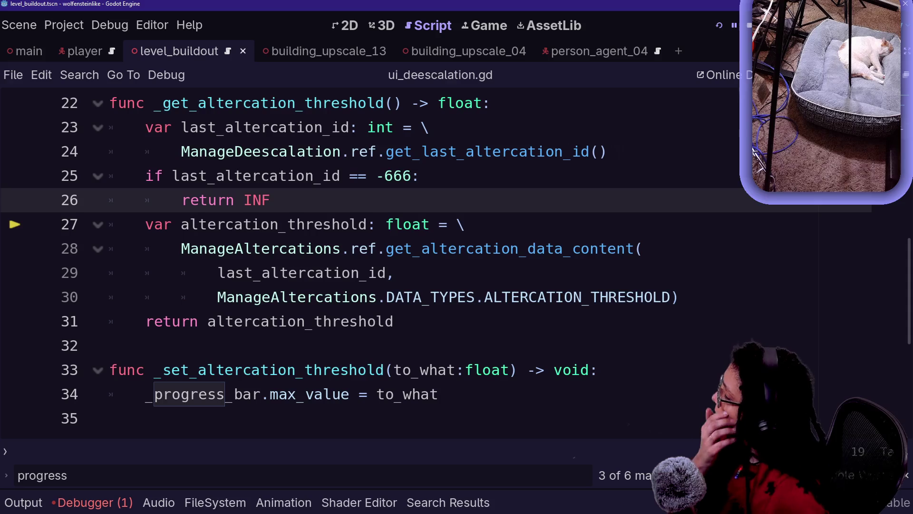
key(Return)
text(if)
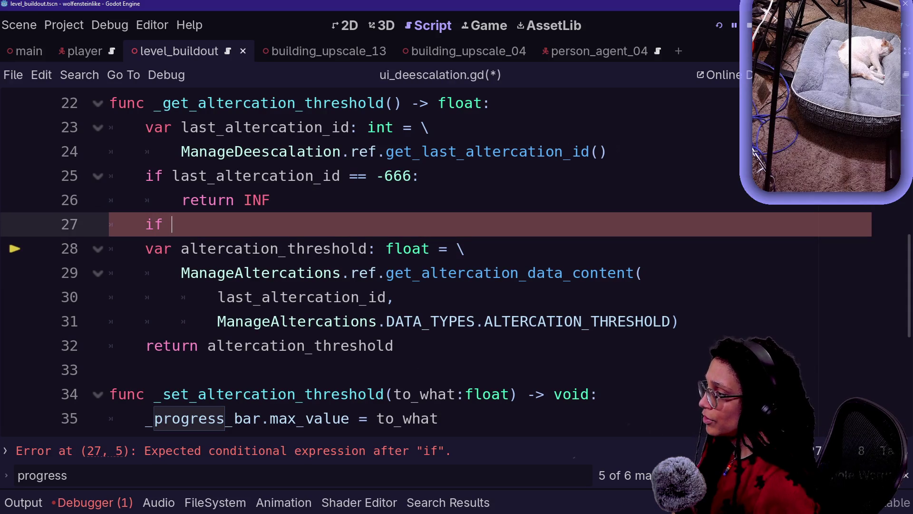
key(BackSpace)
key(BackSpace)
key(BackSpace)
text(var M)
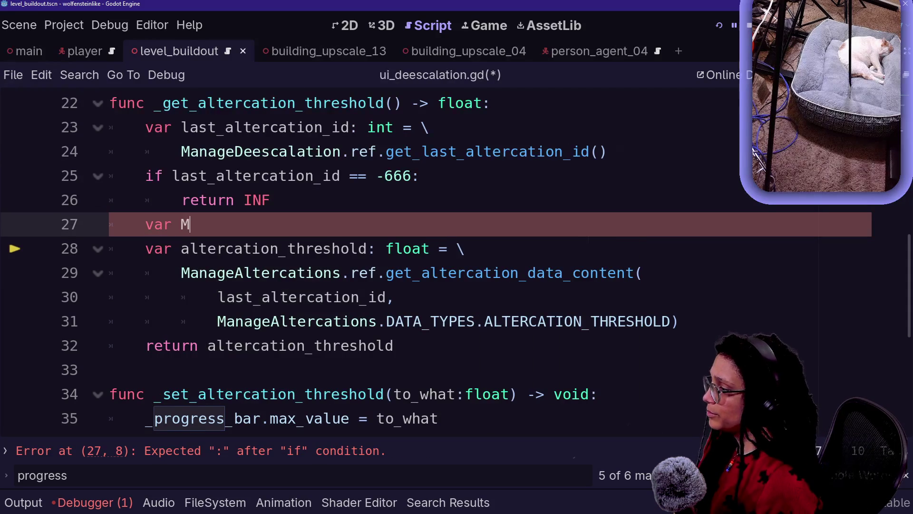
text(anageAltercations)
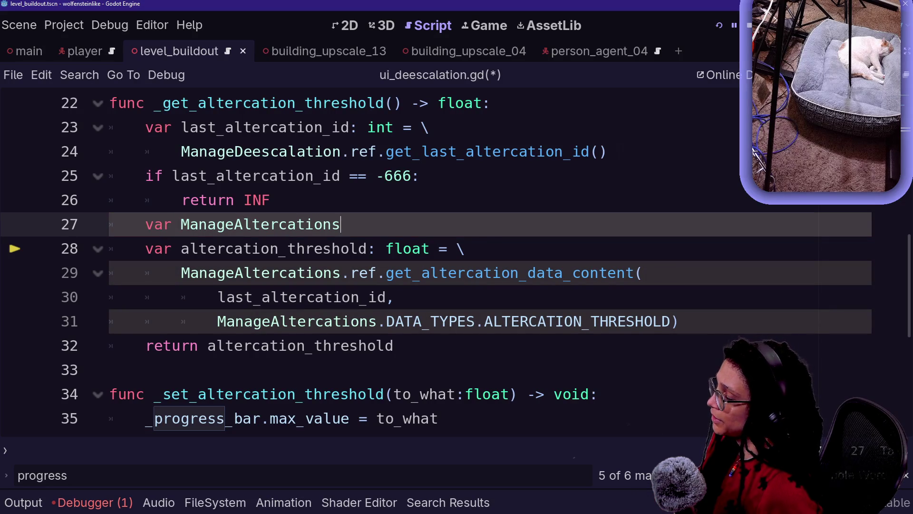
click(93, 503)
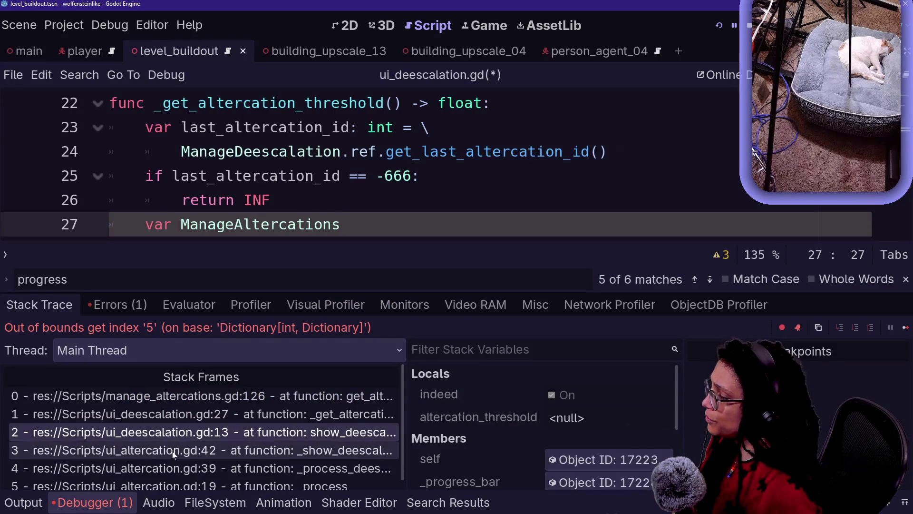
click(174, 468)
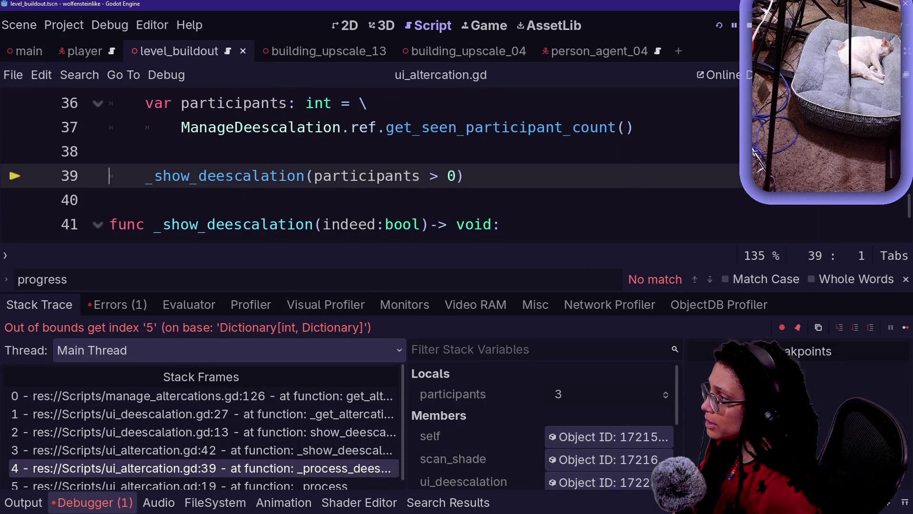
click(275, 485)
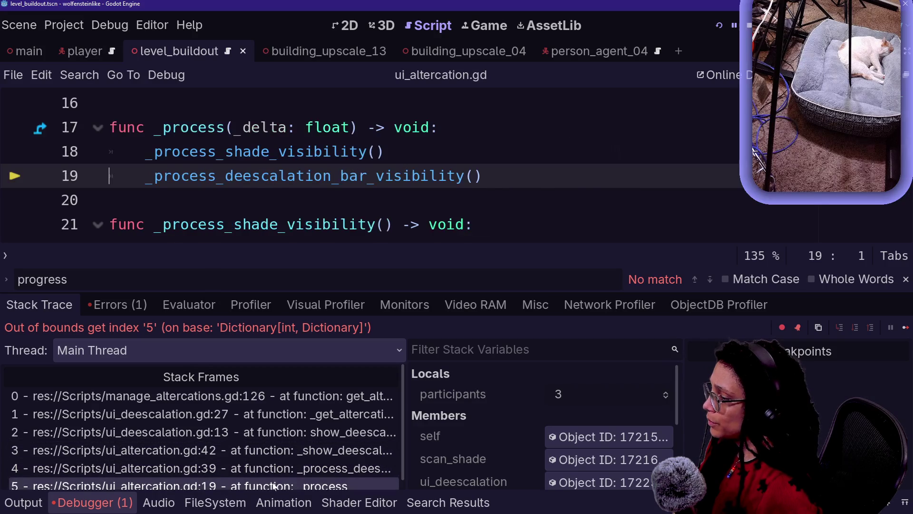
click(267, 469)
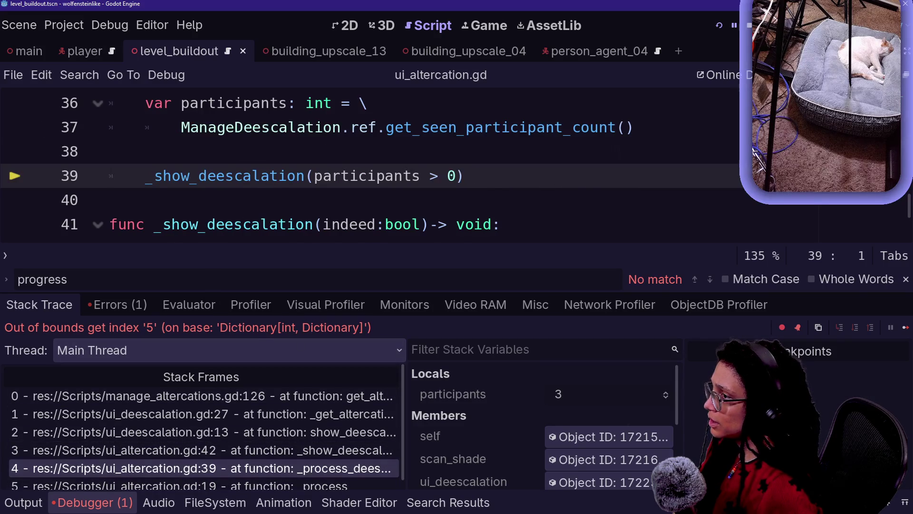
scroll(362, 176, up, 1)
scroll(362, 176, down, 1)
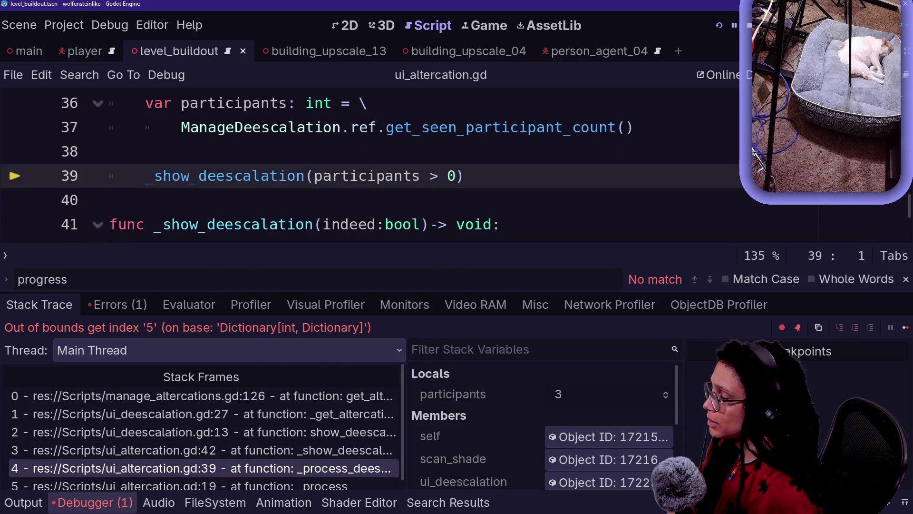
right_click(251, 181)
key(Escape)
key(Down)
key(Down)
key(Down)
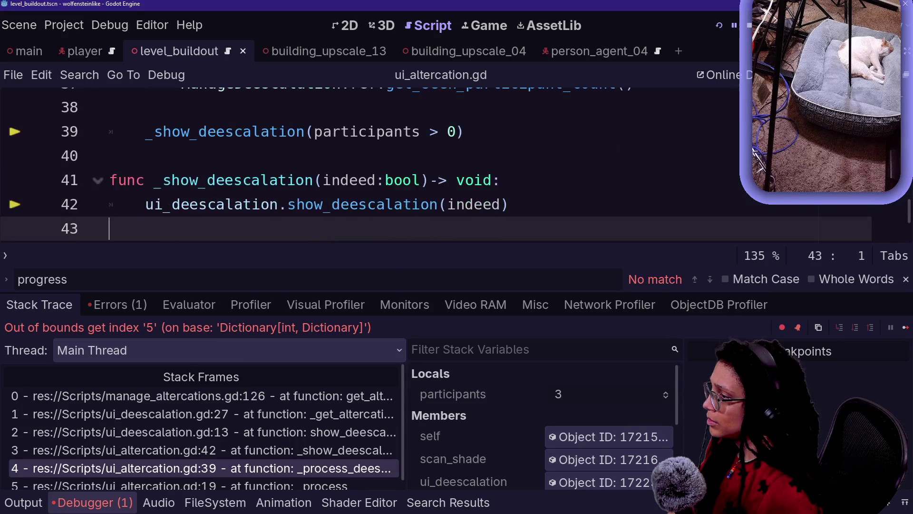
click(181, 204)
click(391, 180)
click(270, 204)
ctrl+click(319, 205)
key(Down)
key(Down)
key(Down)
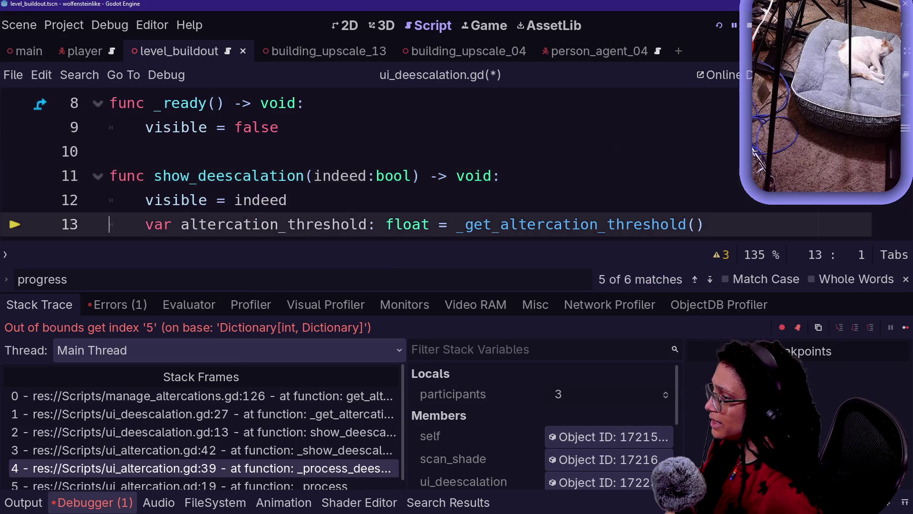
key(Down)
key(Down)
key(Down)
key(Down)
key(Down)
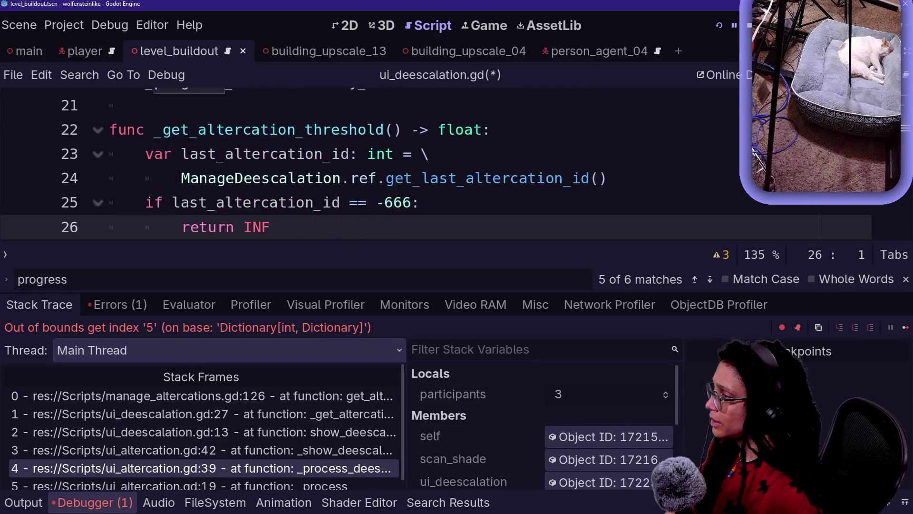
drag(278, 154, 358, 154)
click(358, 153)
key(Right)
key(Right)
key(Right)
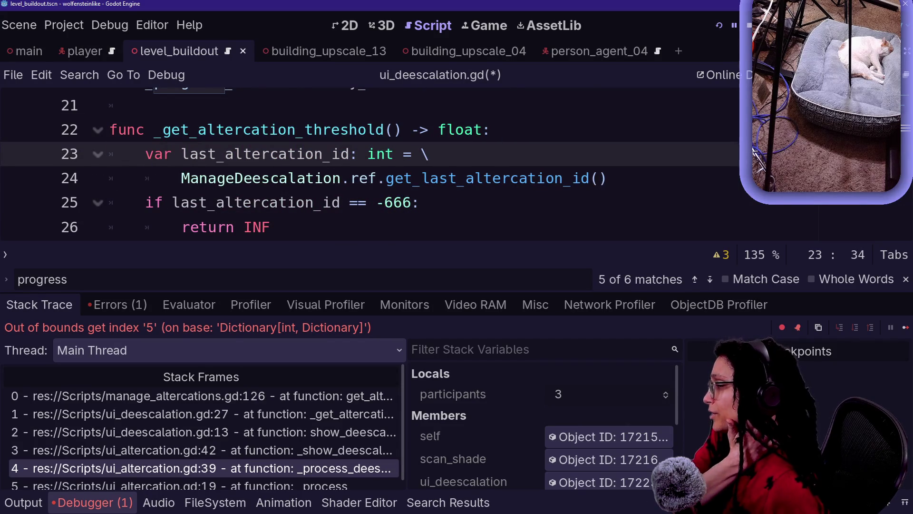
click(287, 484)
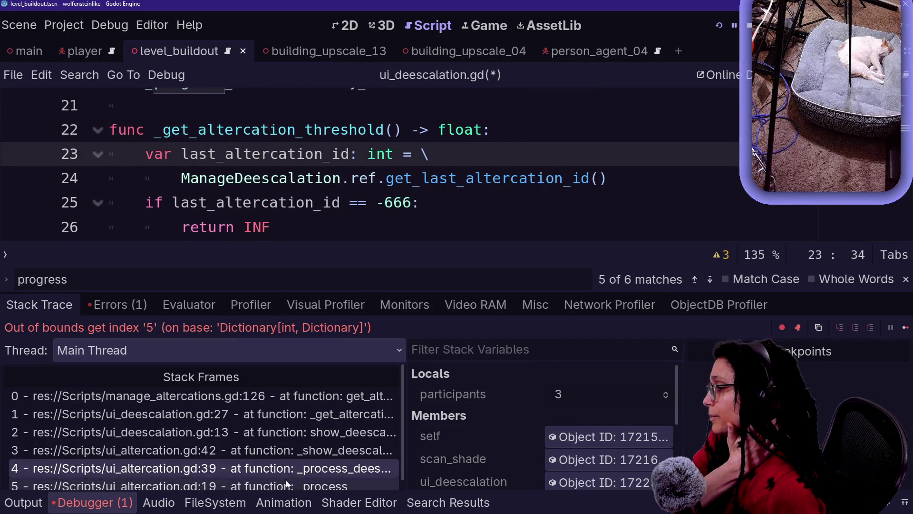
click(287, 462)
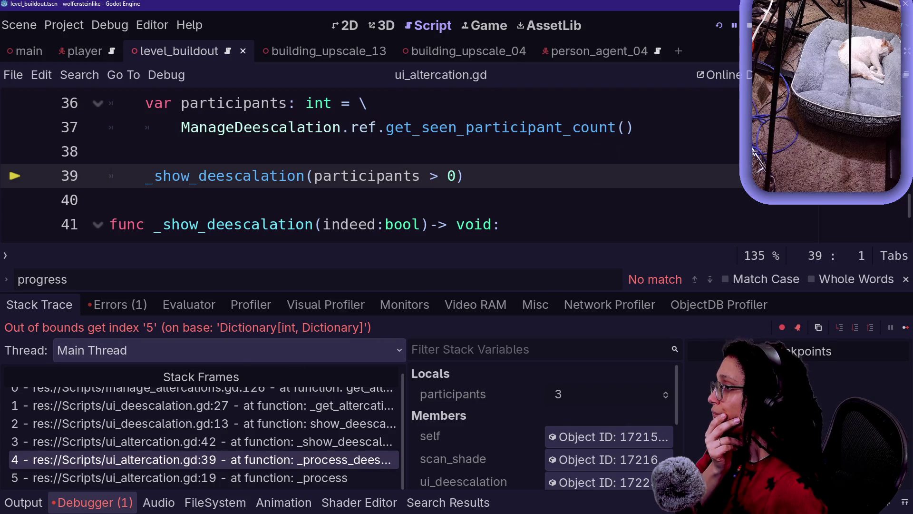
click(273, 478)
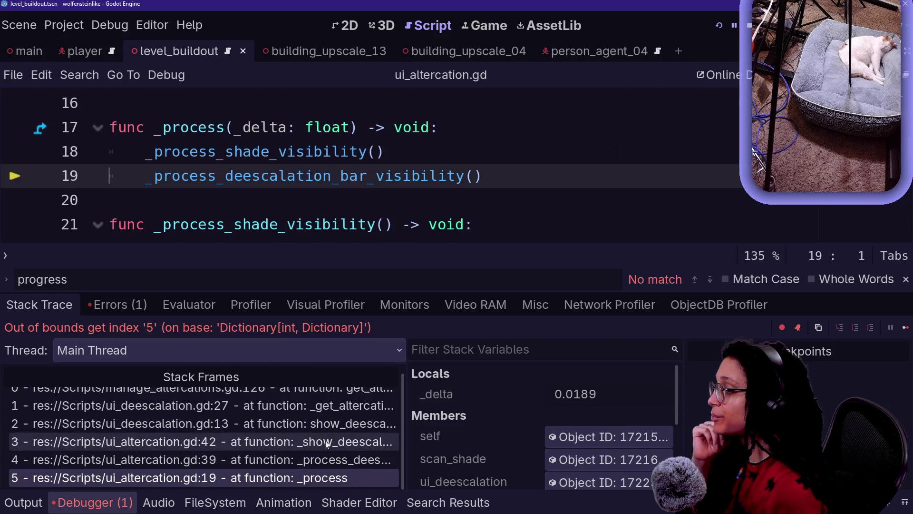
click(362, 460)
click(110, 151)
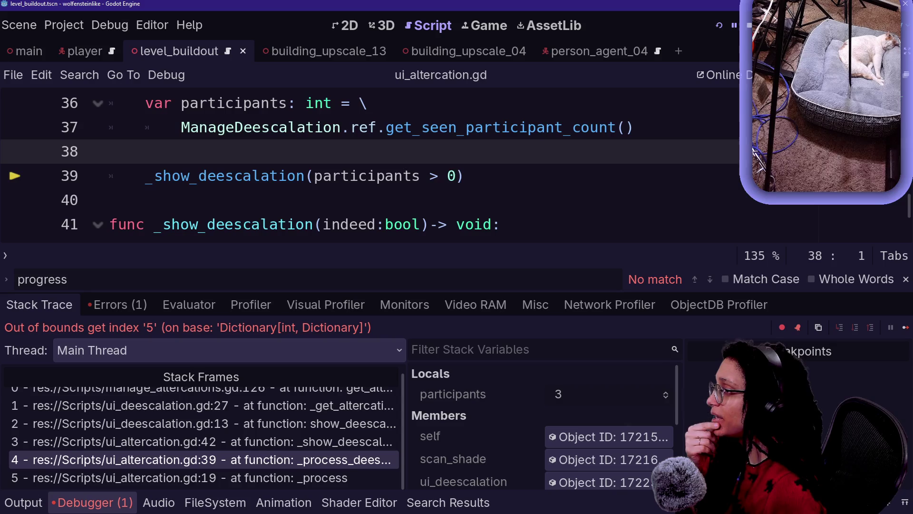
key(alt+o)
key(alt+o)
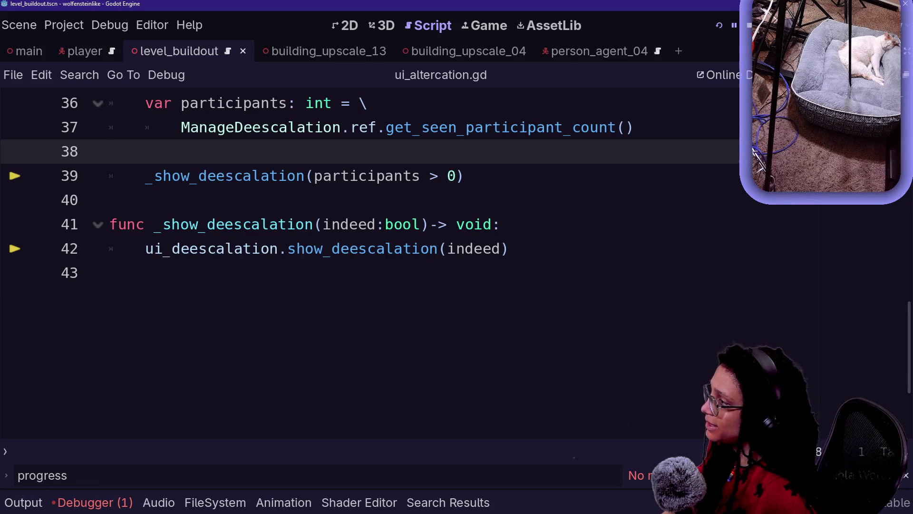
scroll(371, 238, up, 1)
scroll(371, 237, up, 1)
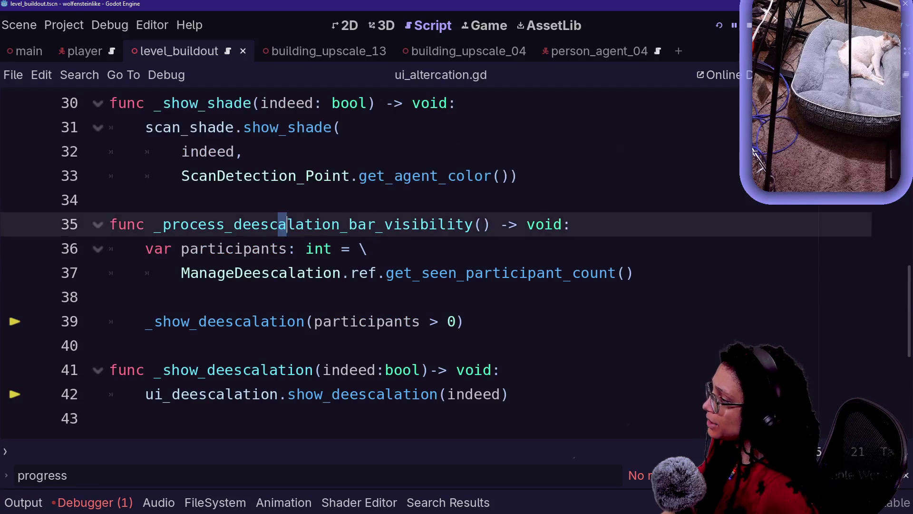
click(369, 249)
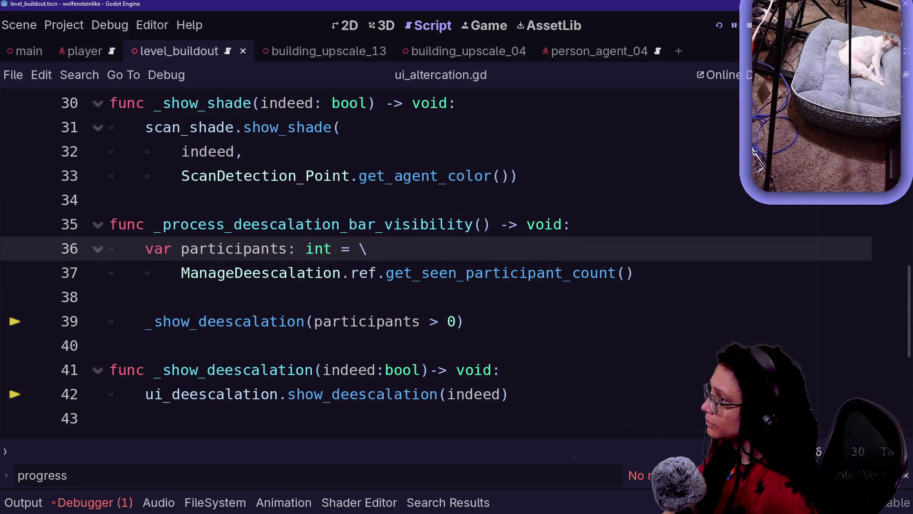
drag(456, 322, 109, 346)
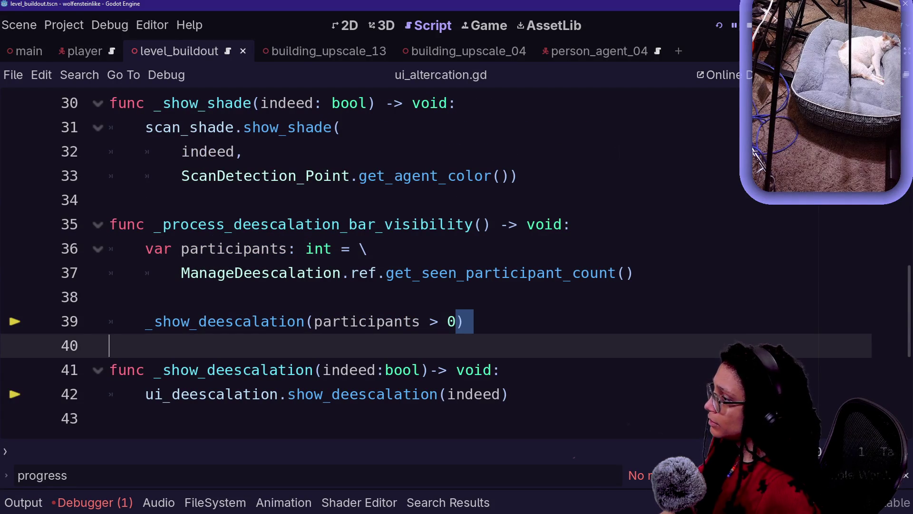
click(109, 297)
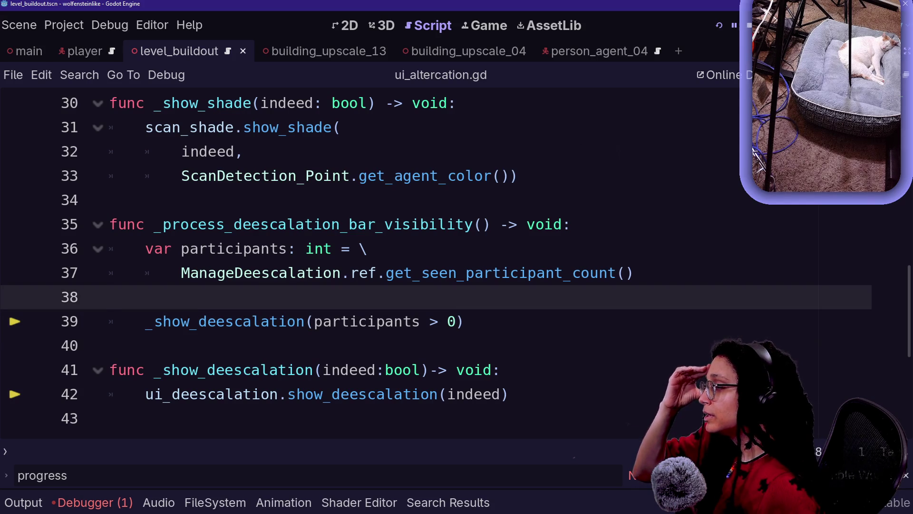
click(110, 200)
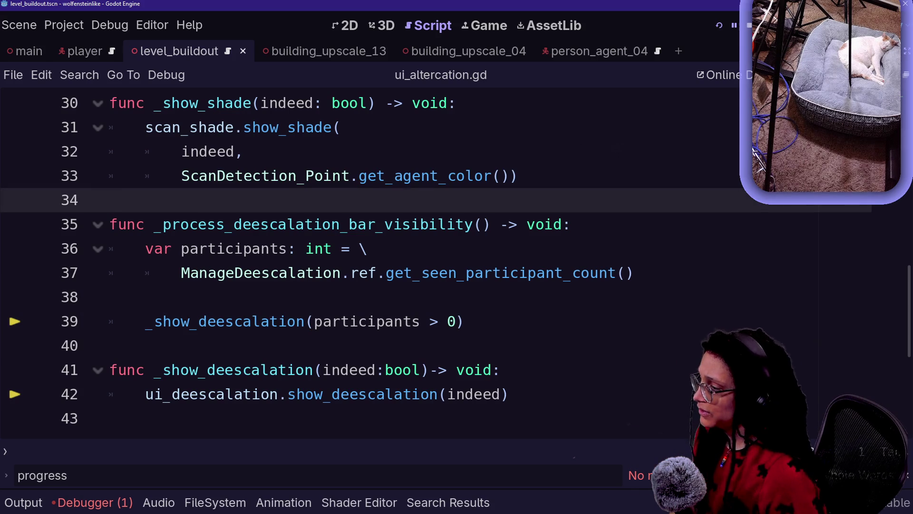
click(110, 297)
key(Tab)
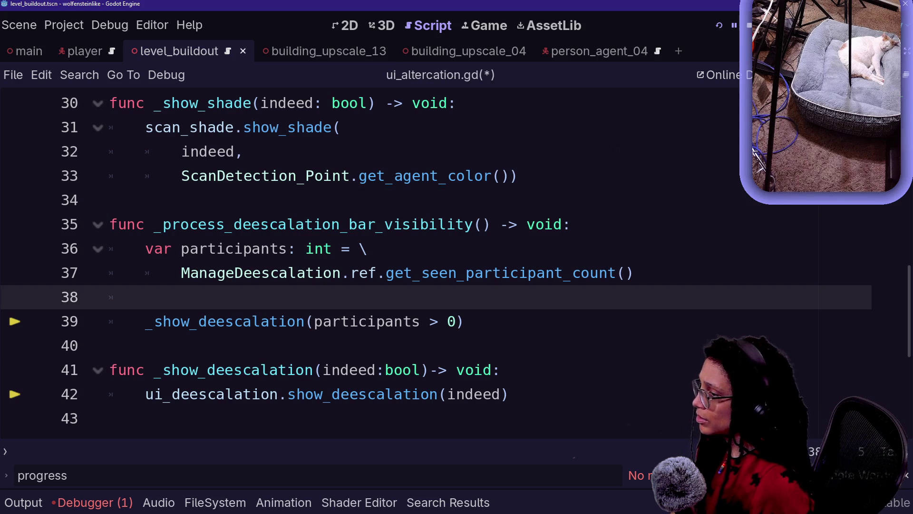
Step: Insert a call named check_altercation_existence() at the start of _process_deescalation_bar_visibility
click(571, 224)
key(Return)
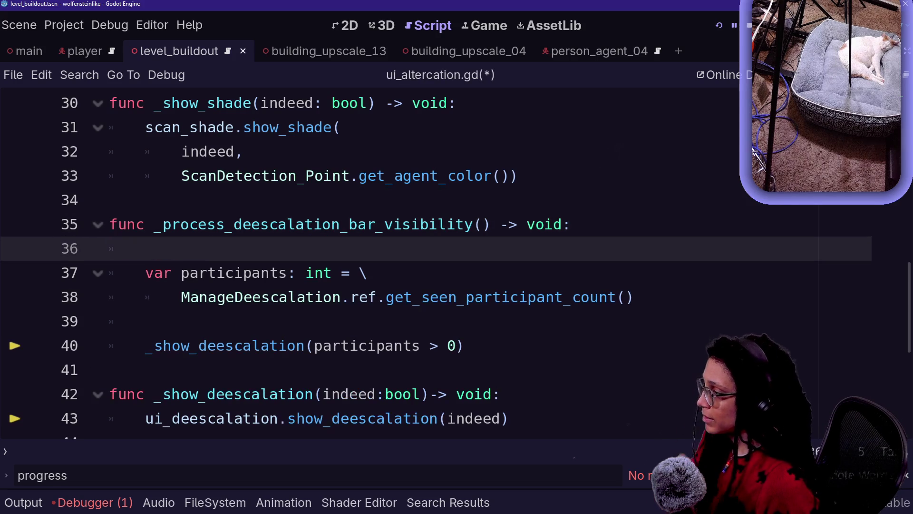
text(var)
key(BackSpace)
key(BackSpace)
key(BackSpace)
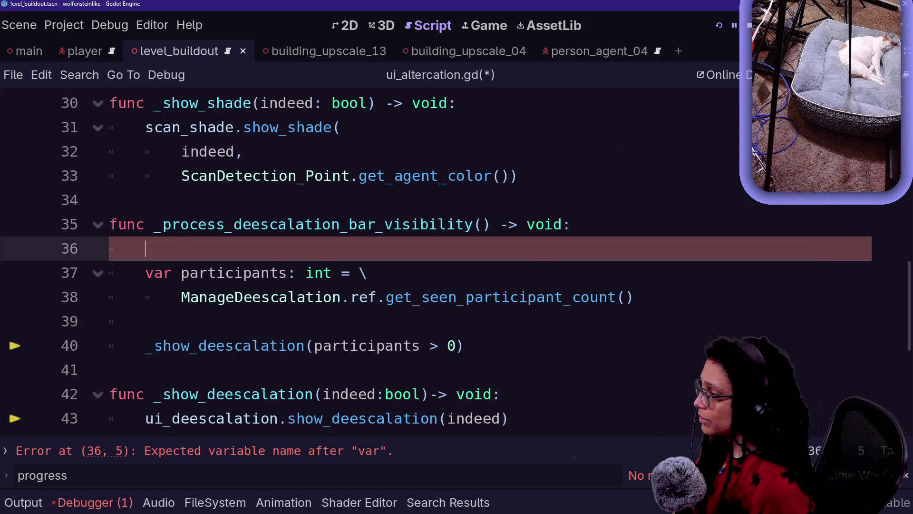
text(_p)
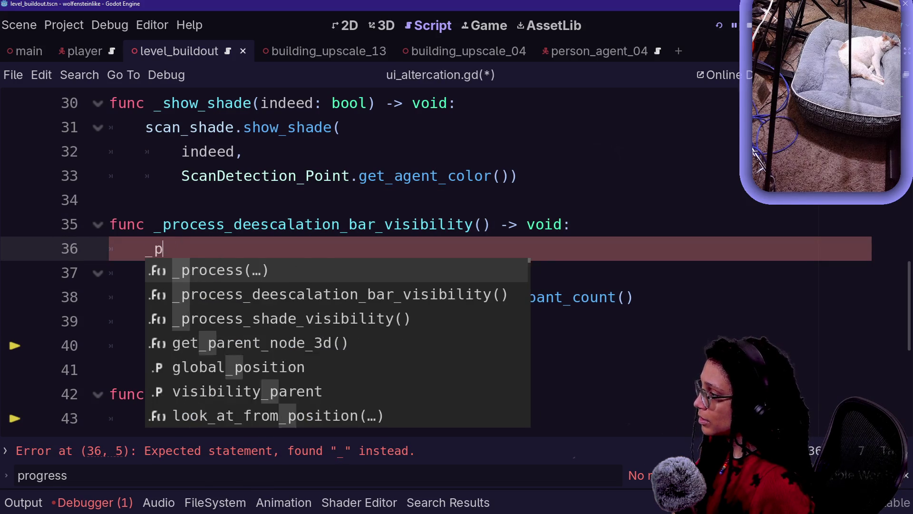
text(roces)
key(BackSpace)
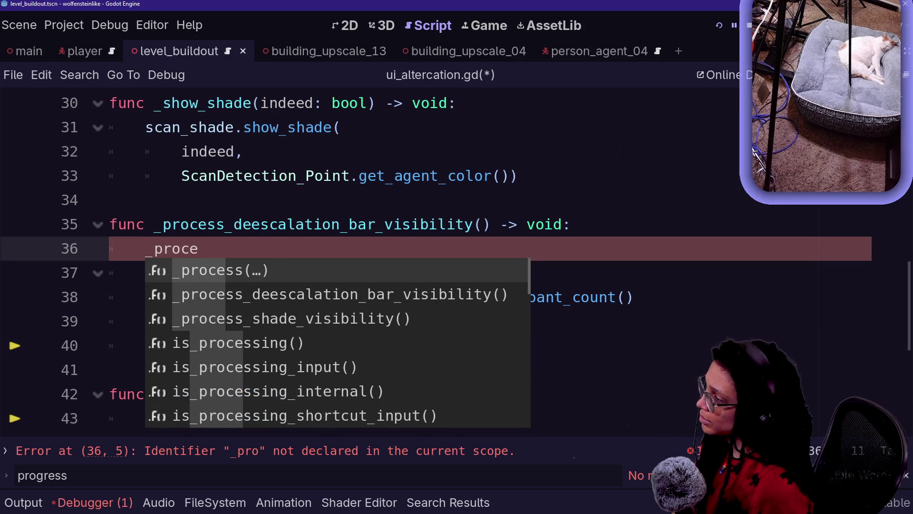
key(BackSpace)
key(BackSpace)
key(BackSpace)
text(check_altercation exist)
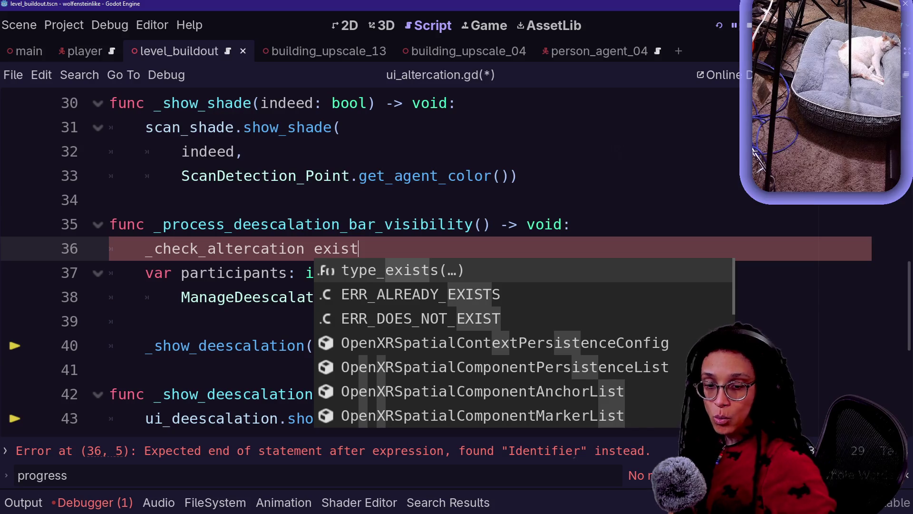
text(ence)
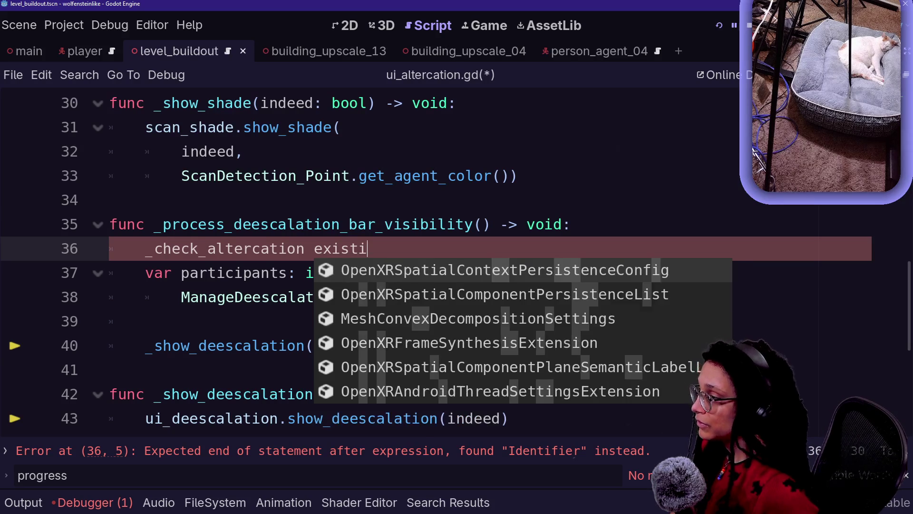
key(Escape)
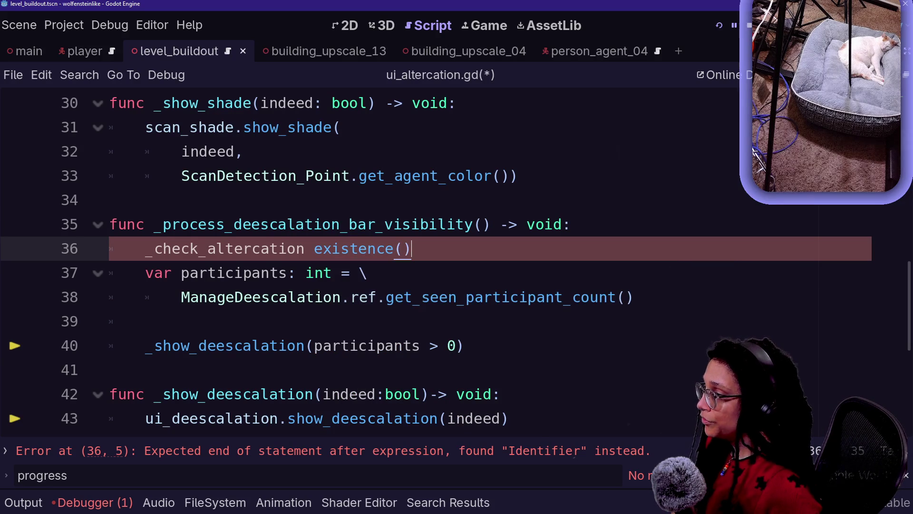
key(BackSpace)
key(BackSpace)
key(BackSpace)
key(BackSpace)
key(BackSpace)
key(BackSpace)
text(_exista)
key(BackSpace)
text(ence)
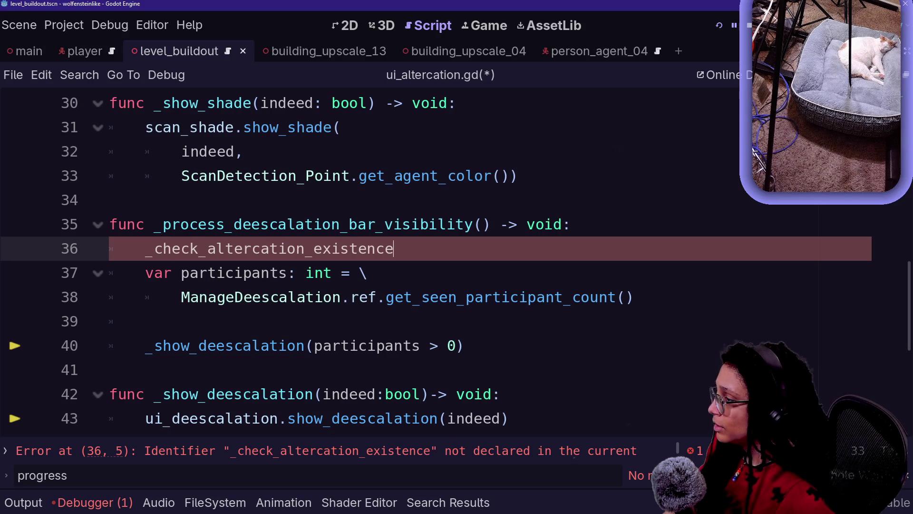
text(())
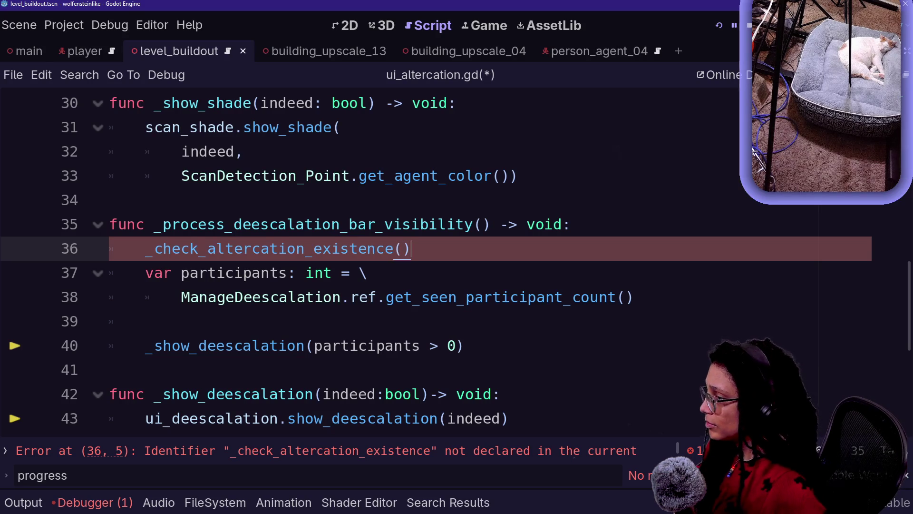
Step: Rename the call to _current_altercation_exists() and open a new line after the function
key(Down)
key(Down)
key(Down)
key(Up)
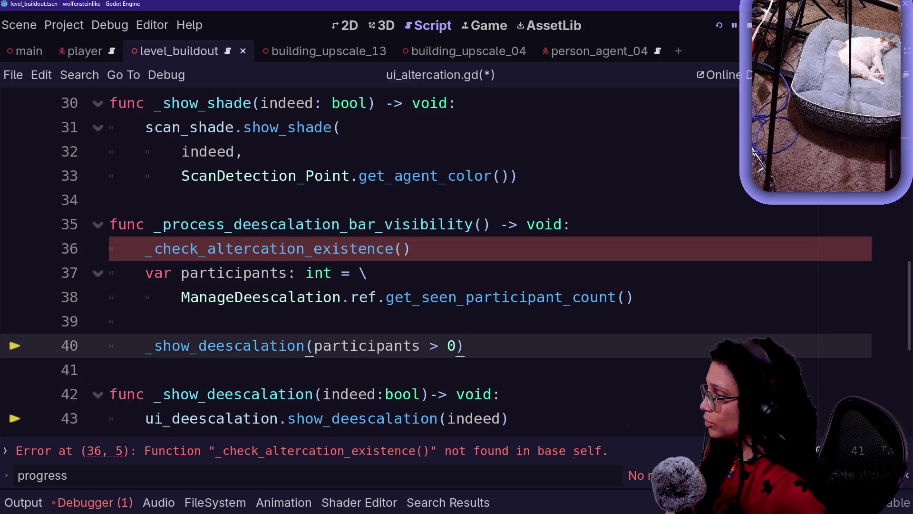
drag(154, 249, 208, 248)
key(BackSpace)
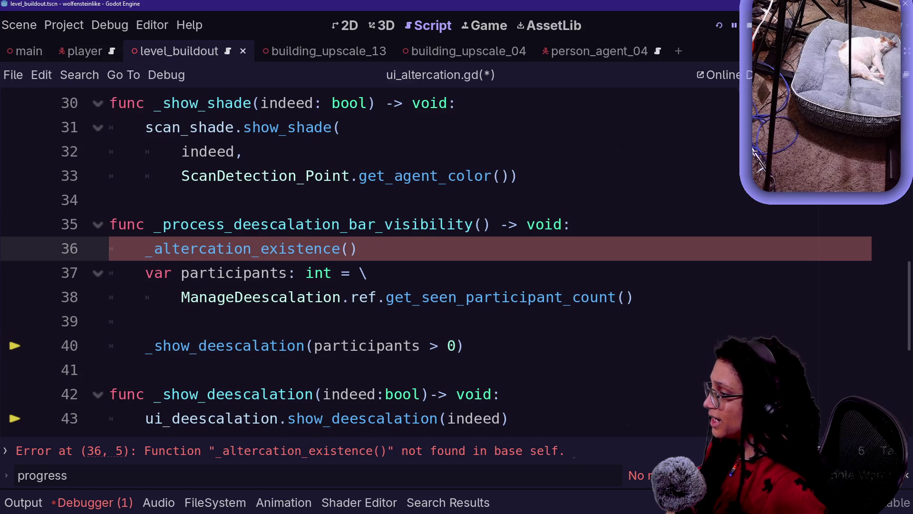
click(348, 224)
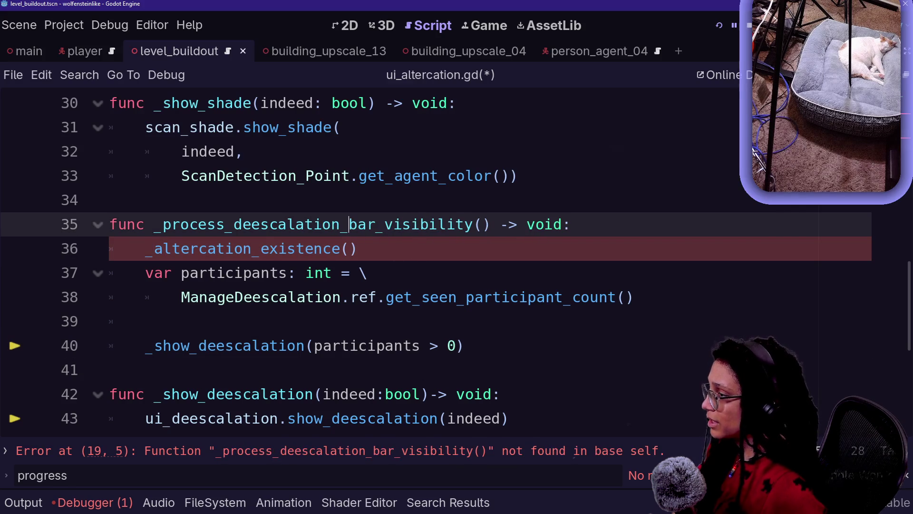
click(341, 248)
key(BackSpace)
key(BackSpace)
key(BackSpace)
text(s)
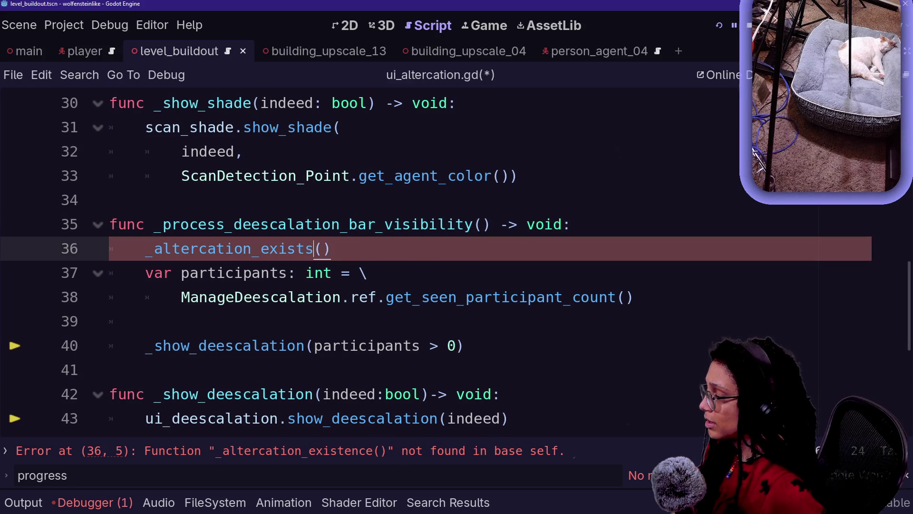
text(current_)
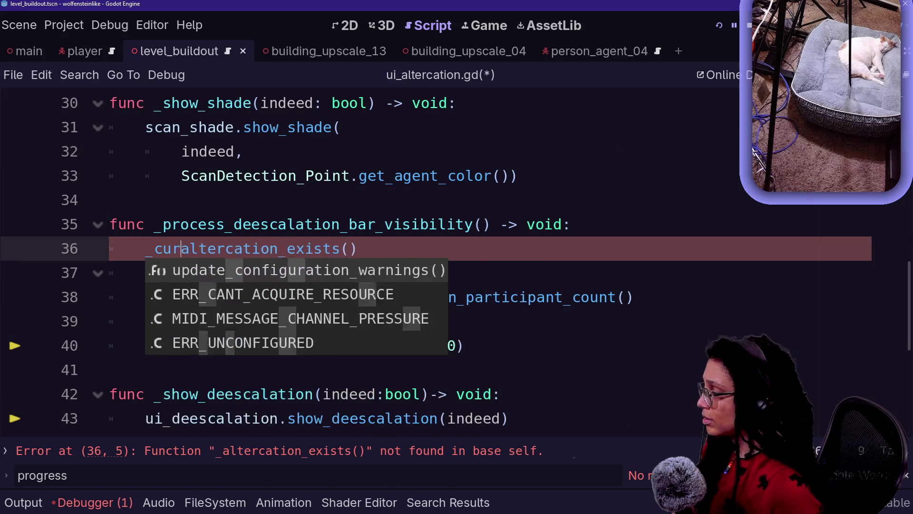
click(467, 370)
click(464, 346)
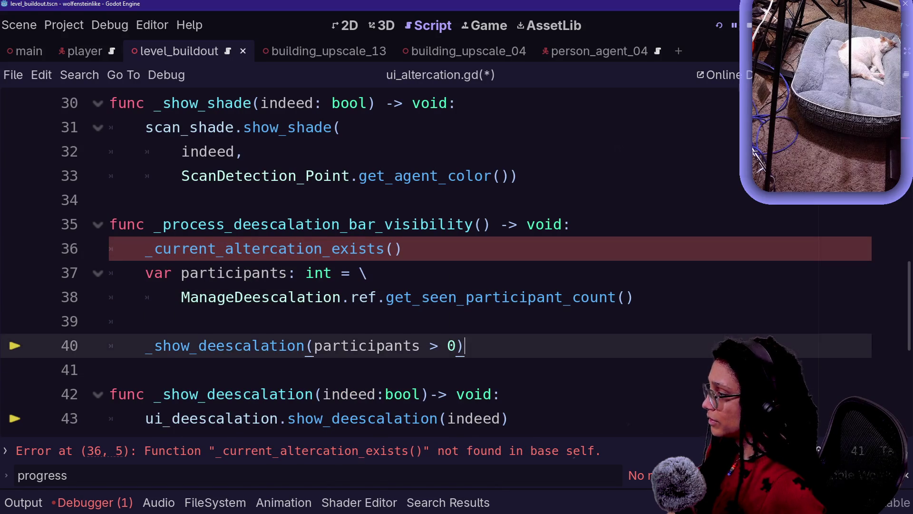
key(Return)
key(Return)
Step: Declare a new function _current_altercation_exists() -> bool below the visibility function
text(fu)
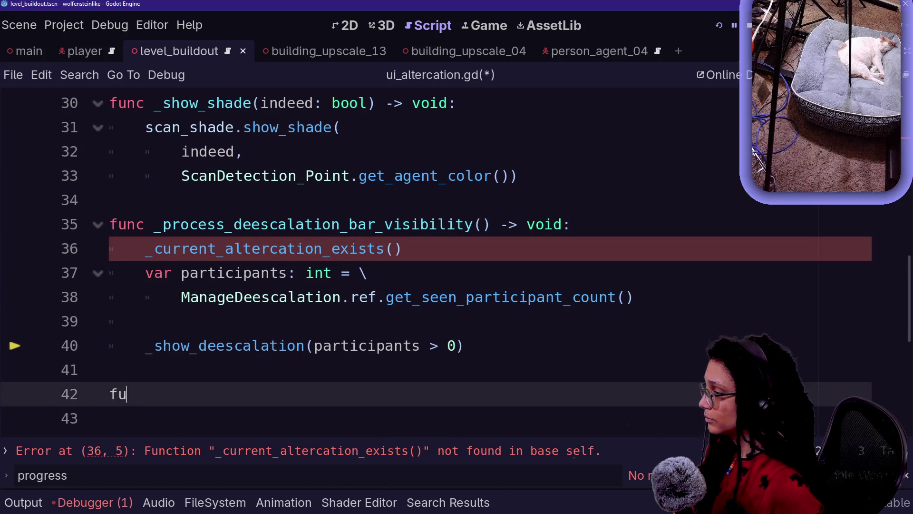
text(nc _current)
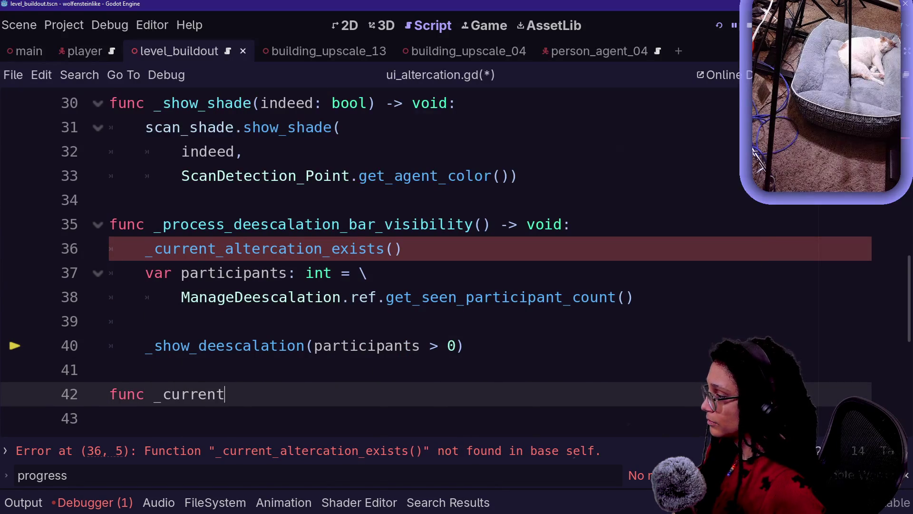
text(_altercatino_exiss)
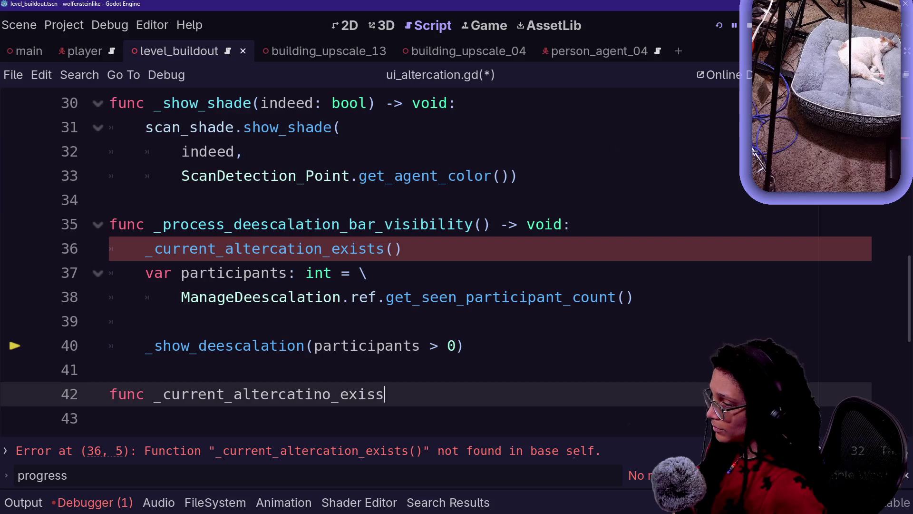
key(BackSpace)
text(ts() )
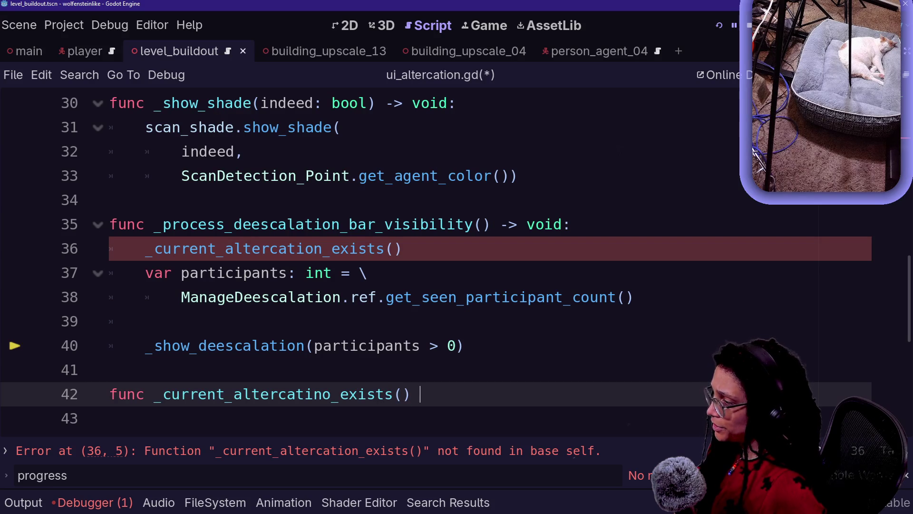
text(-> void:)
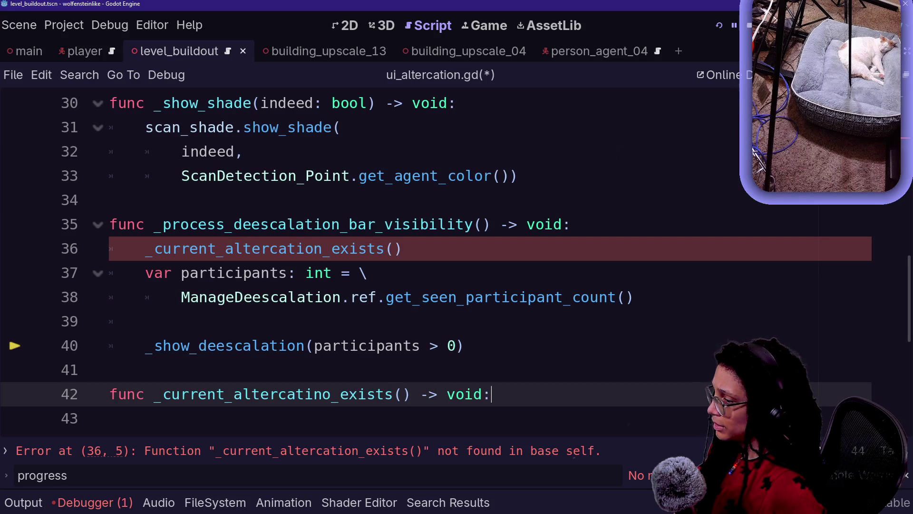
key(Return)
click(332, 394)
key(BackSpace)
key(BackSpace)
text(on)
key(Down)
scroll(428, 261, down, 1)
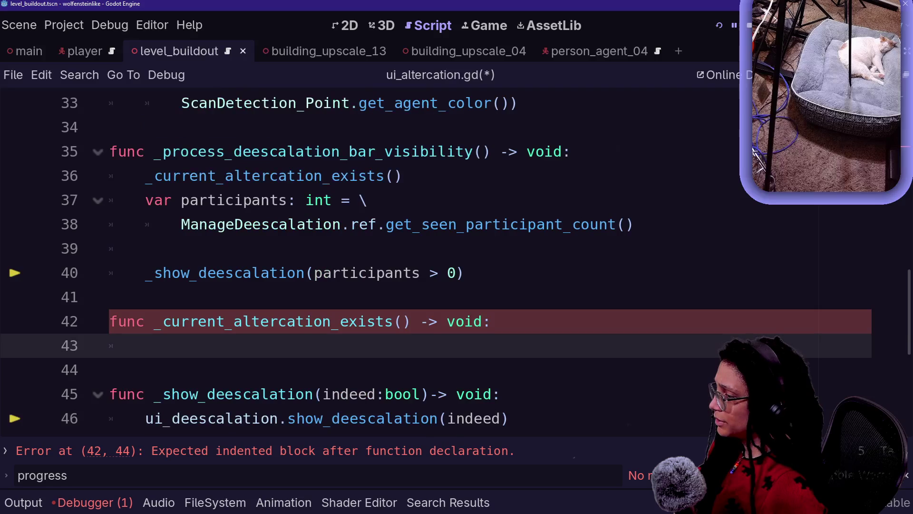
double_click(464, 321)
text(bool)
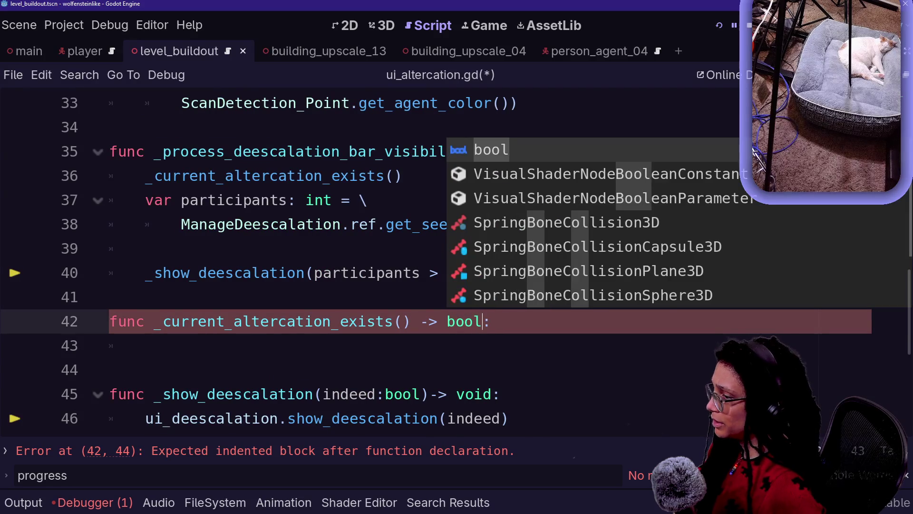
Step: Turn the call into 'if not _current_altercation_exists(): return' at the function's start
click(154, 175)
text(if)
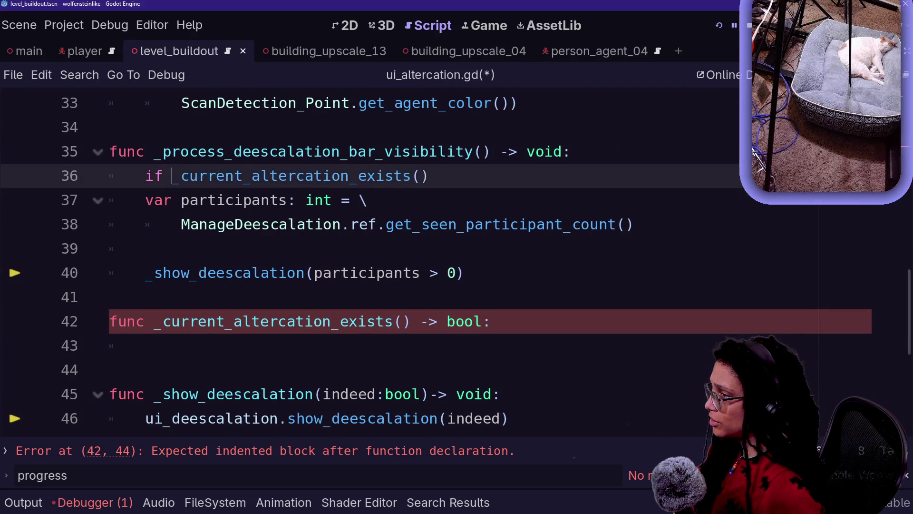
key(End)
text(not)
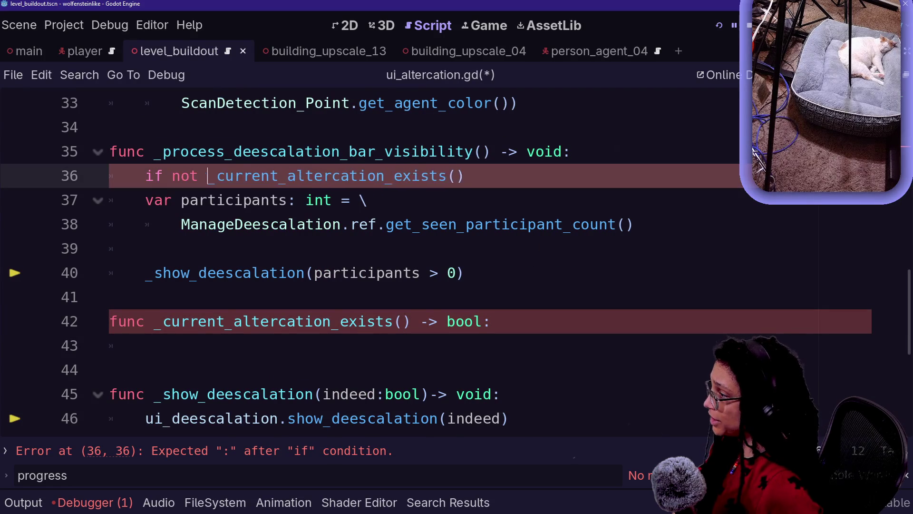
key(End)
text(:)
key(Return)
text(return)
key(Return)
click(145, 394)
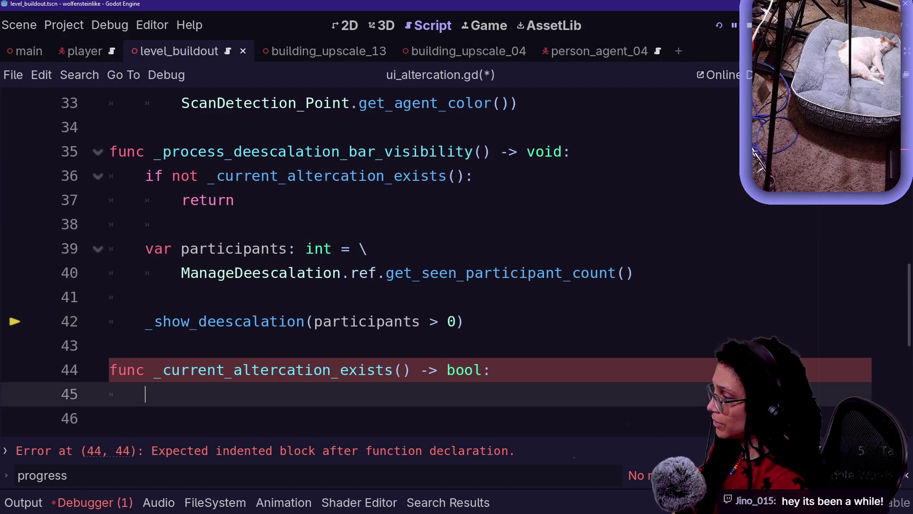
scroll(362, 262, down, 2)
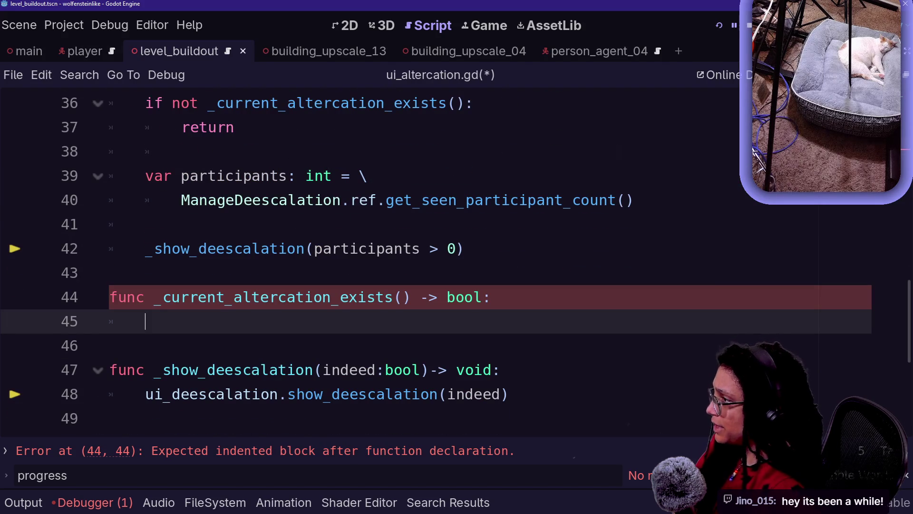
Step: Start the body with 'var current_altercation: int = \' and ManageAltercations on the next line
text(Manag)
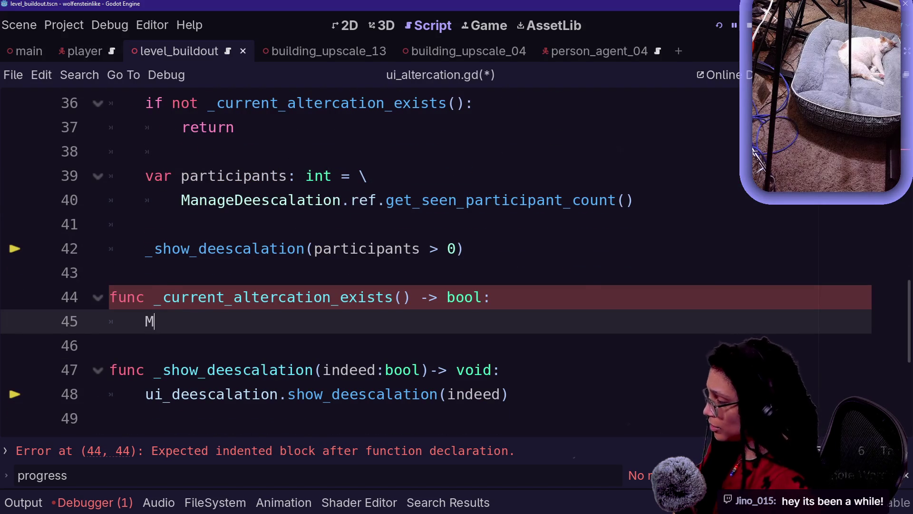
key(Return)
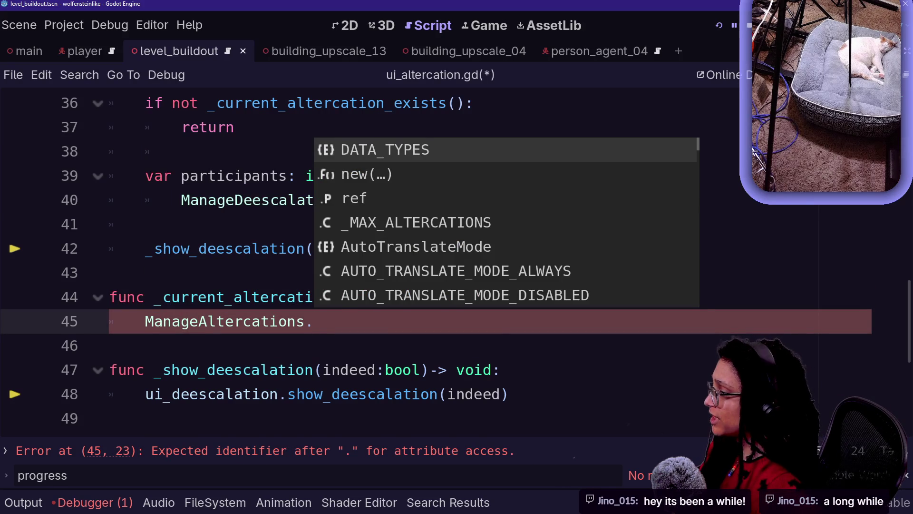
click(146, 321)
text(var current_altercation: int = \)
key(Return)
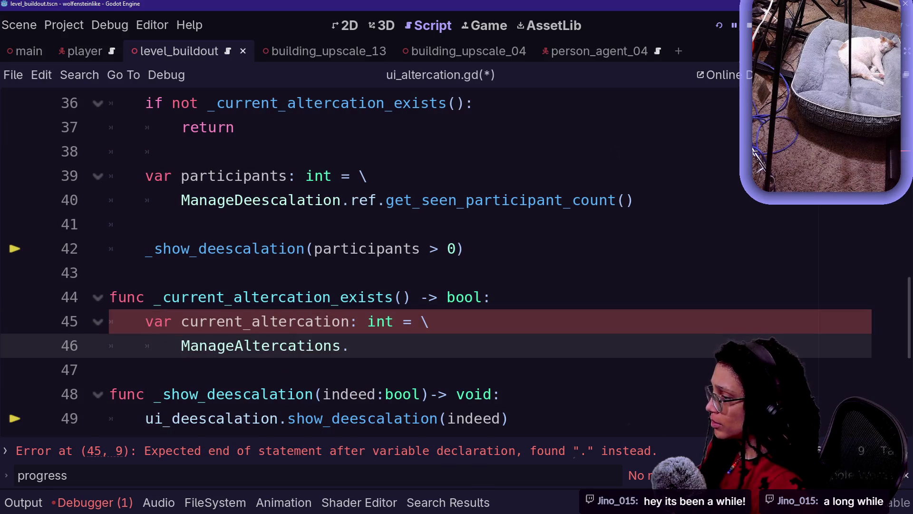
Step: Extend the expression to 'ManageAltercations.ref.get_' and begin a project-wide Find in Files search
click(350, 345)
text(.ref.)
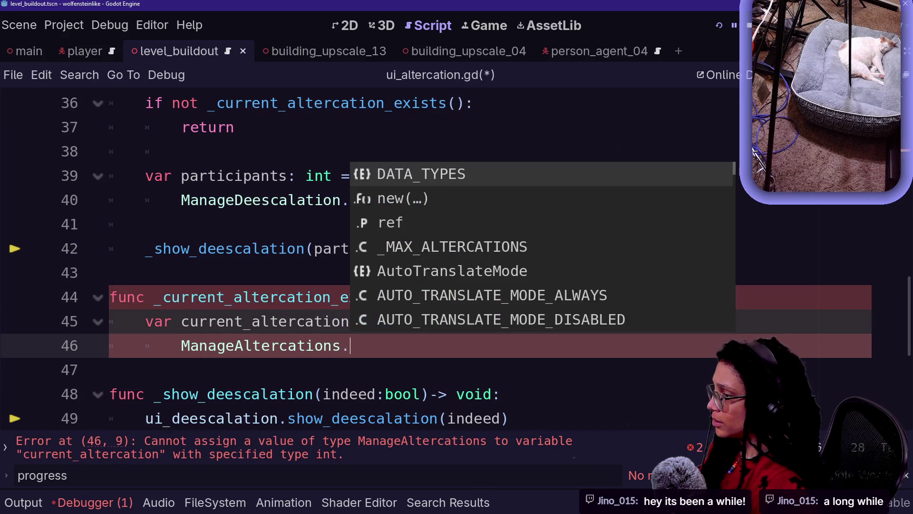
text(get_)
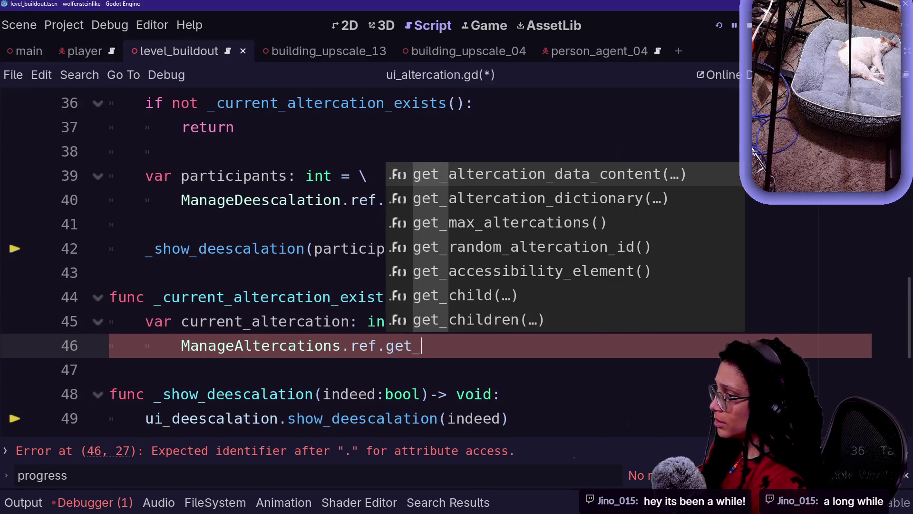
text(cu)
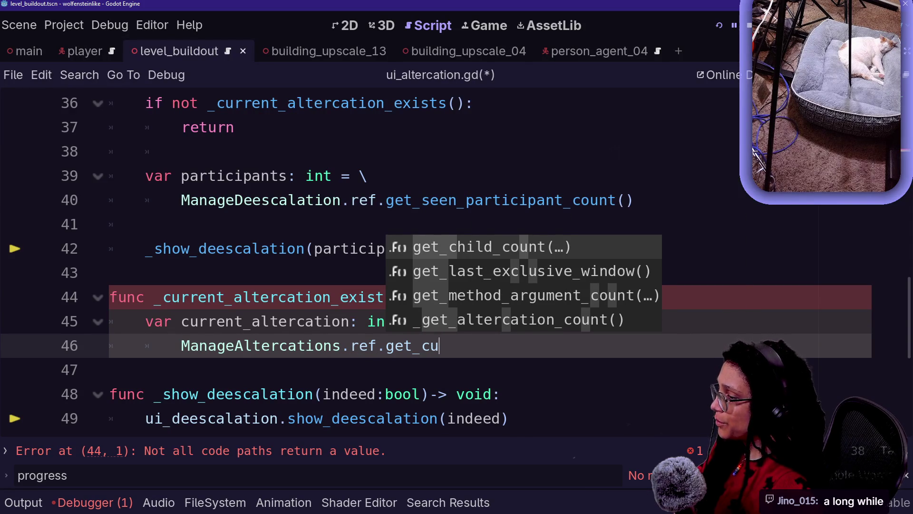
key(BackSpace)
key(BackSpace)
key(BackSpace)
text(_last)
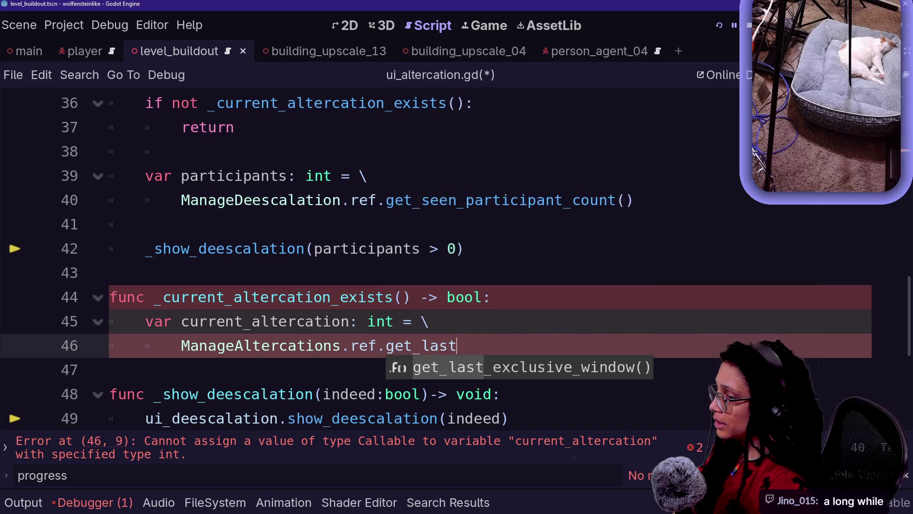
key(BackSpace)
key(BackSpace)
key(ctrl+shift+f)
Step: Search all scripts for 'last_alter' and open the ui_deescalation.gd match at line 24
text(last_)
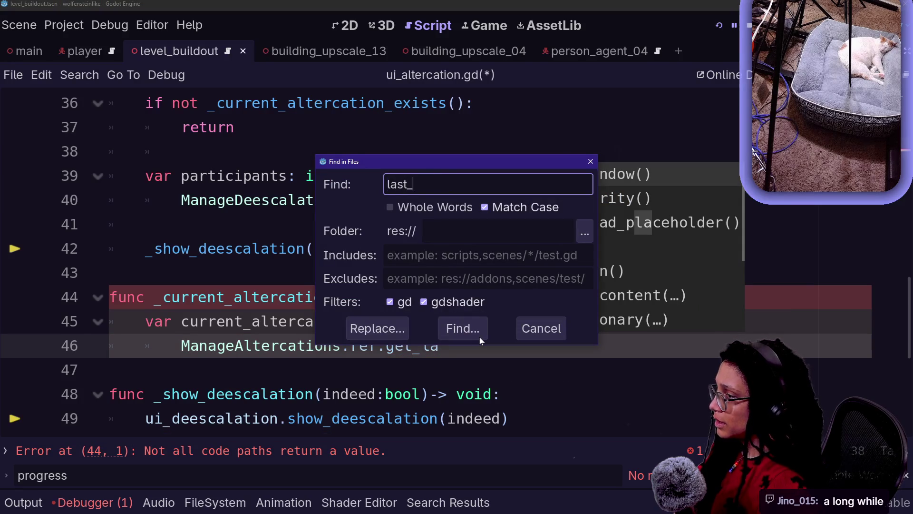
text(alter)
click(479, 336)
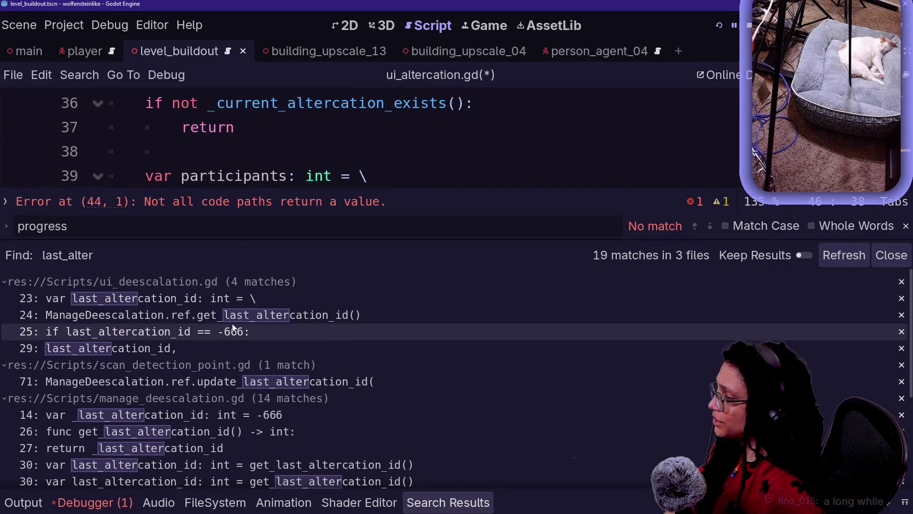
click(213, 322)
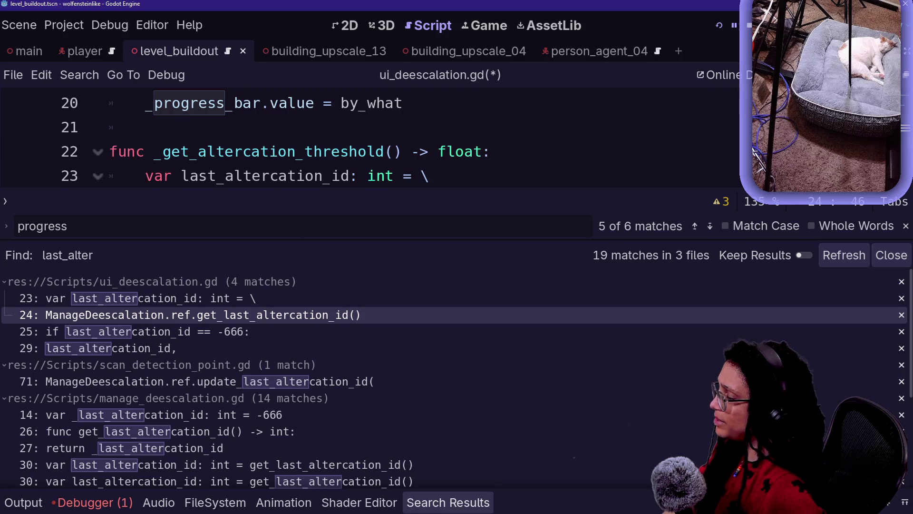
key(ctrl+j)
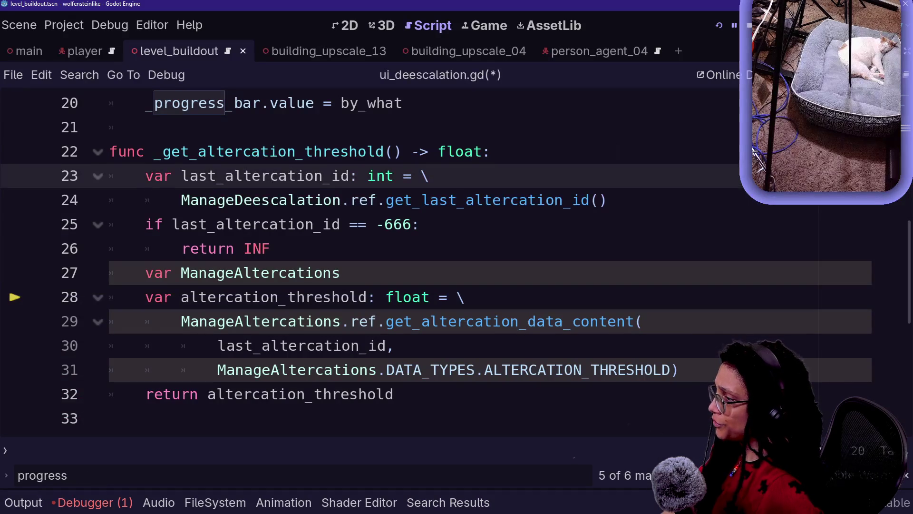
Step: Select the stray 'var ManageAltercations' line 27 and comment it out with Ctrl+K
click(367, 321)
click(368, 345)
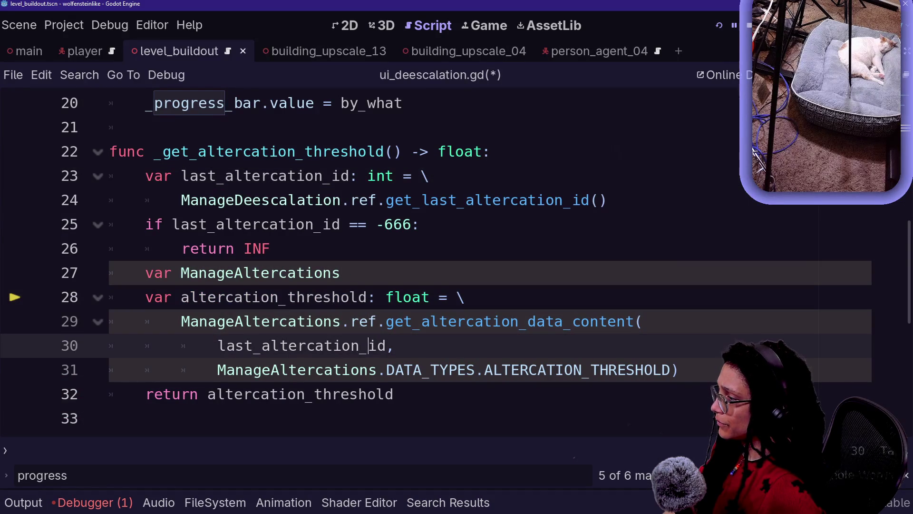
click(326, 345)
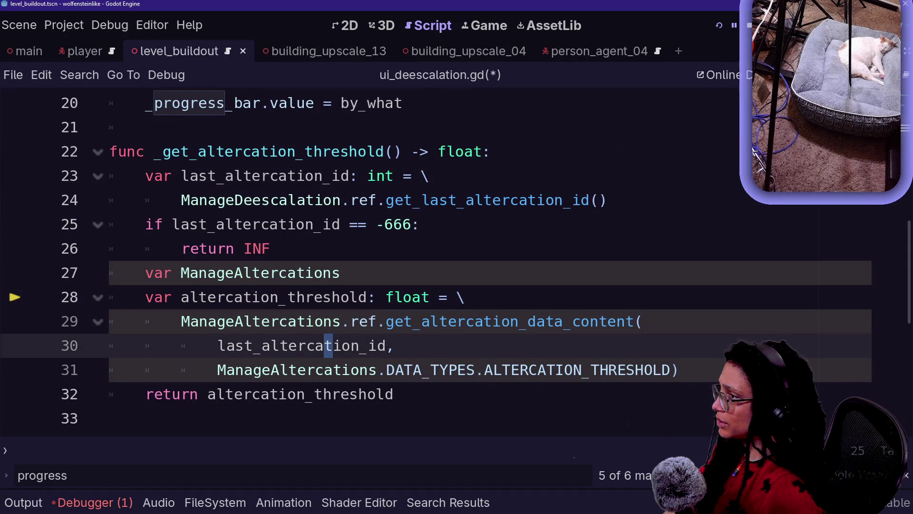
click(305, 273)
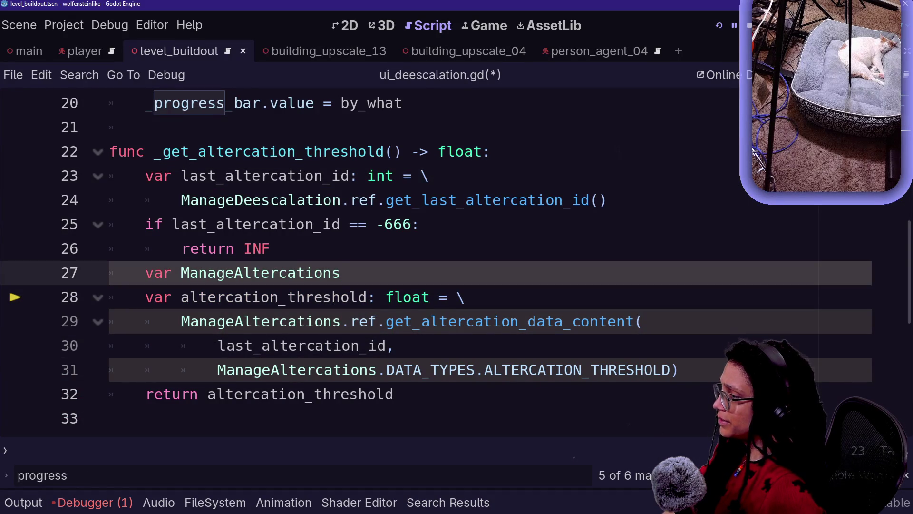
key(shift+Left)
key(shift+Left)
key(shift+Left)
key(shift+Home)
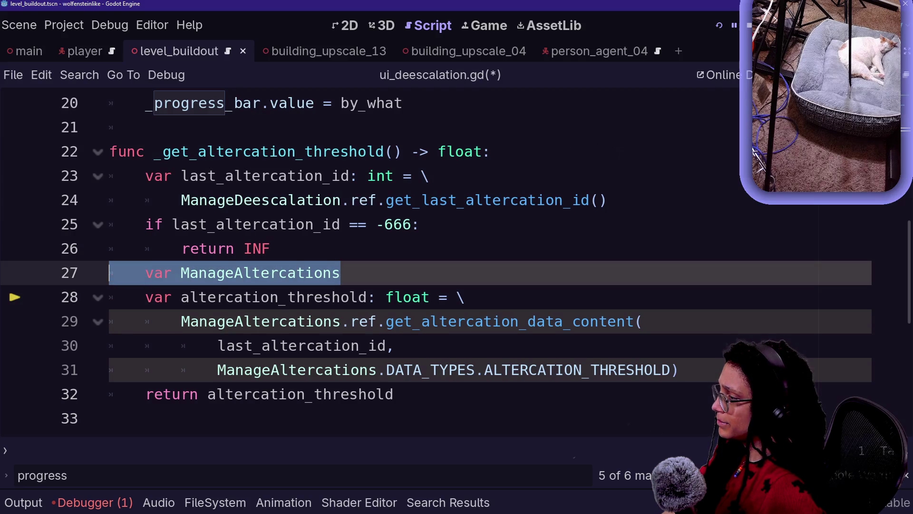
drag(340, 273, 288, 273)
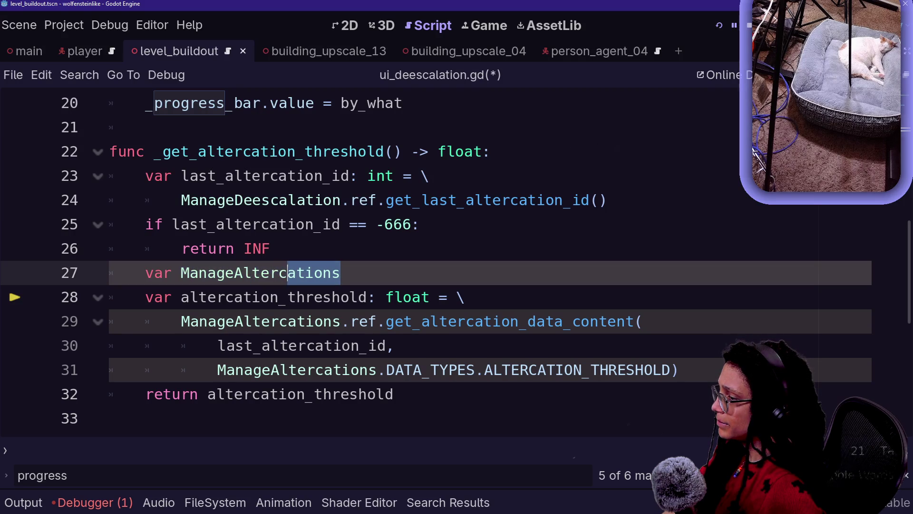
click(288, 273)
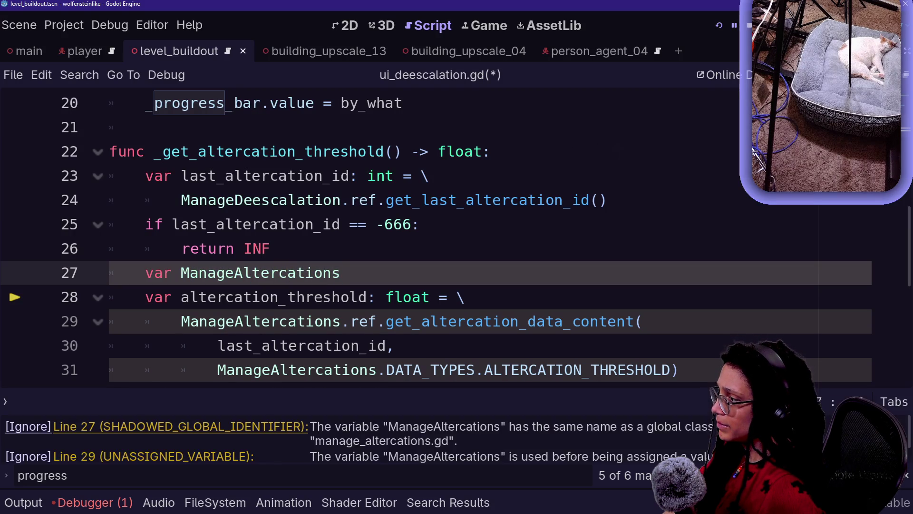
scroll(398, 438, down, 2)
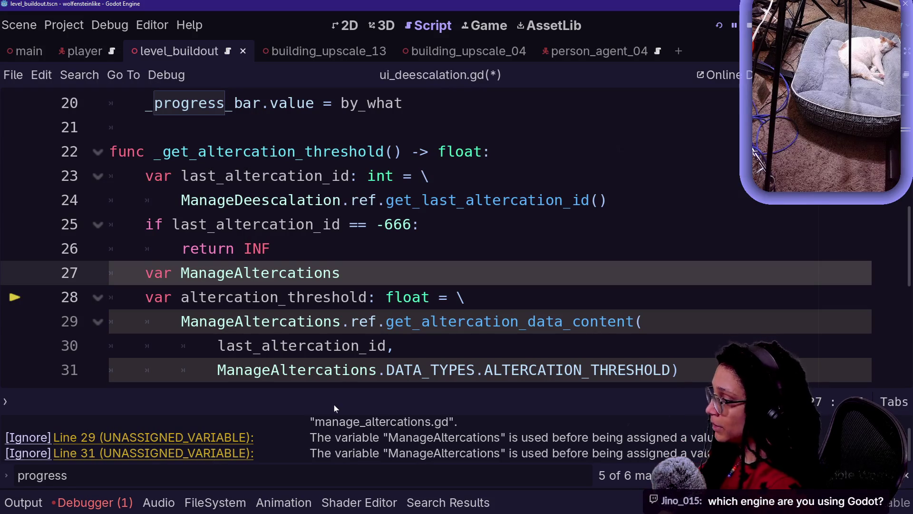
scroll(428, 238, down, 1)
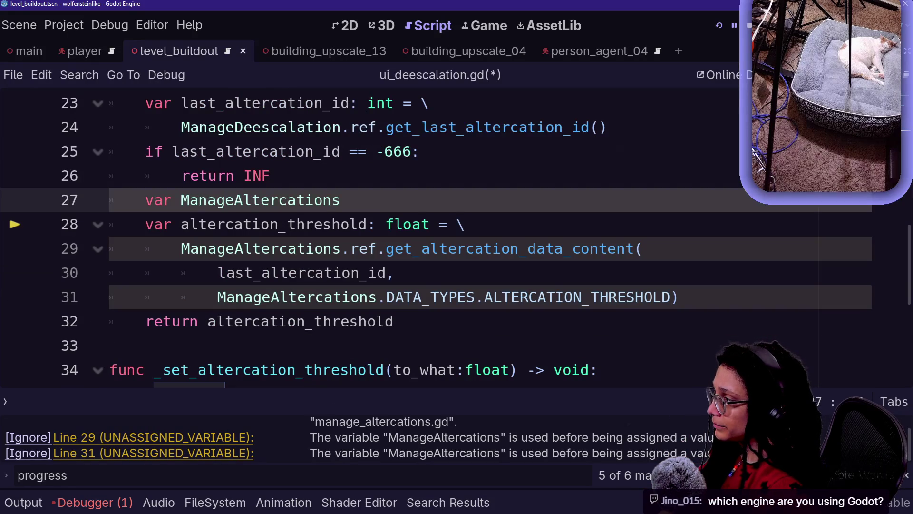
key(shift+Up)
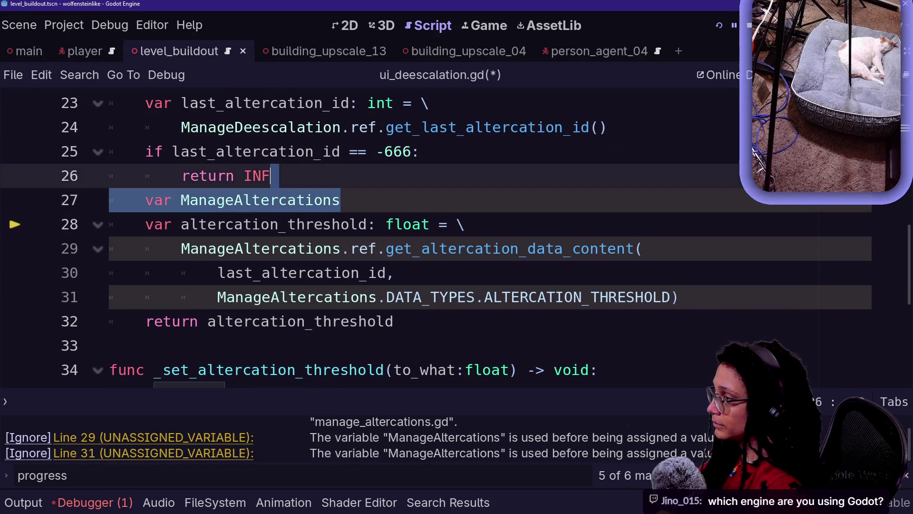
key(Down)
key(ctrl+k)
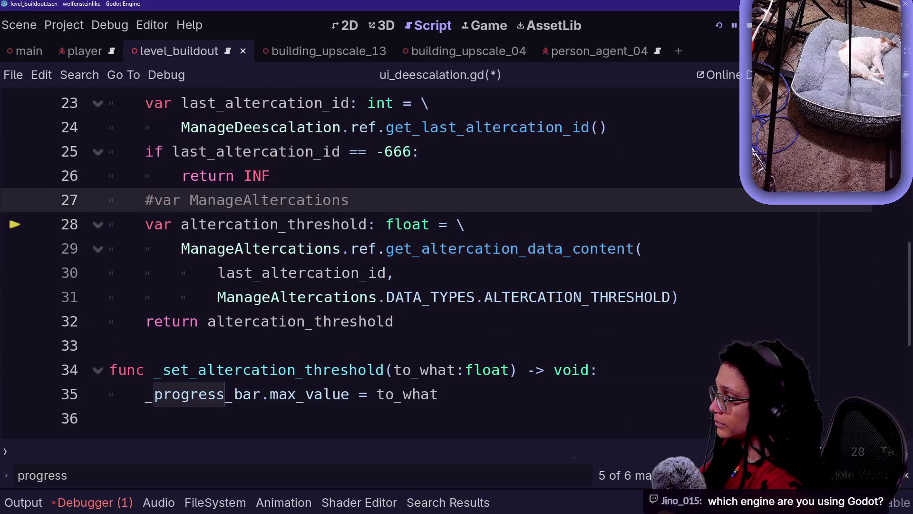
Step: Delete the commented-out line 27 and save ui_deescalation.gd
key(Up)
key(Down)
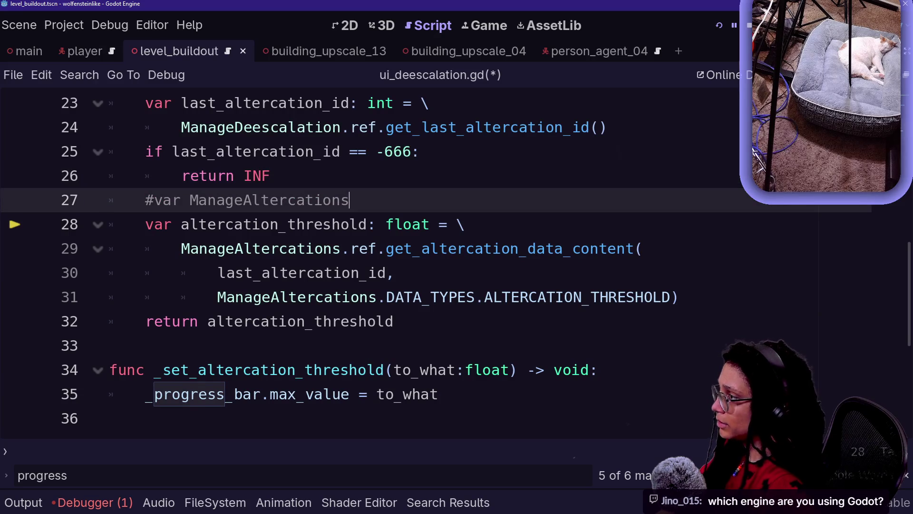
scroll(429, 262, up, 3)
scroll(428, 261, down, 2)
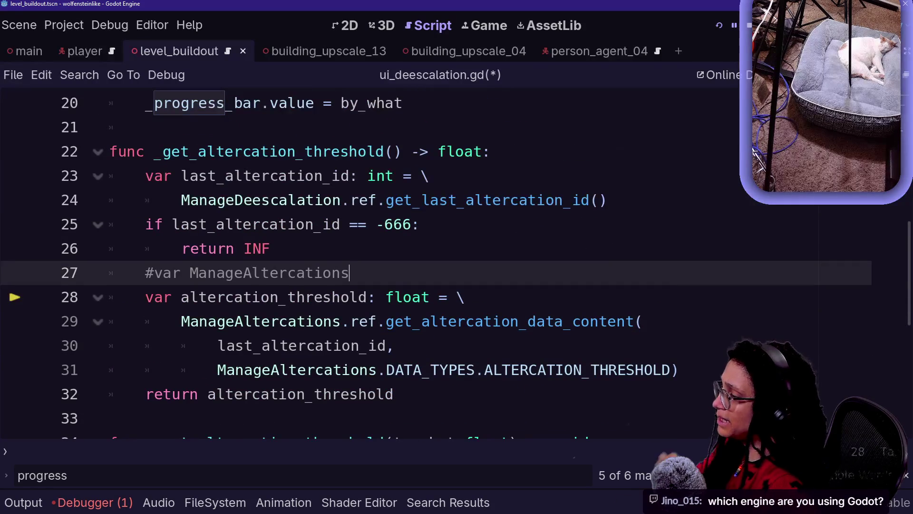
key(shift+Up)
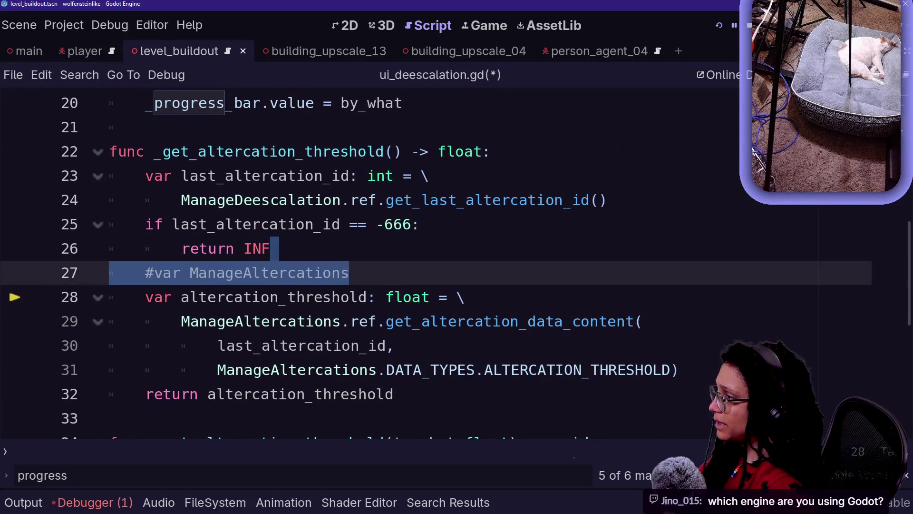
key(BackSpace)
key(ctrl+s)
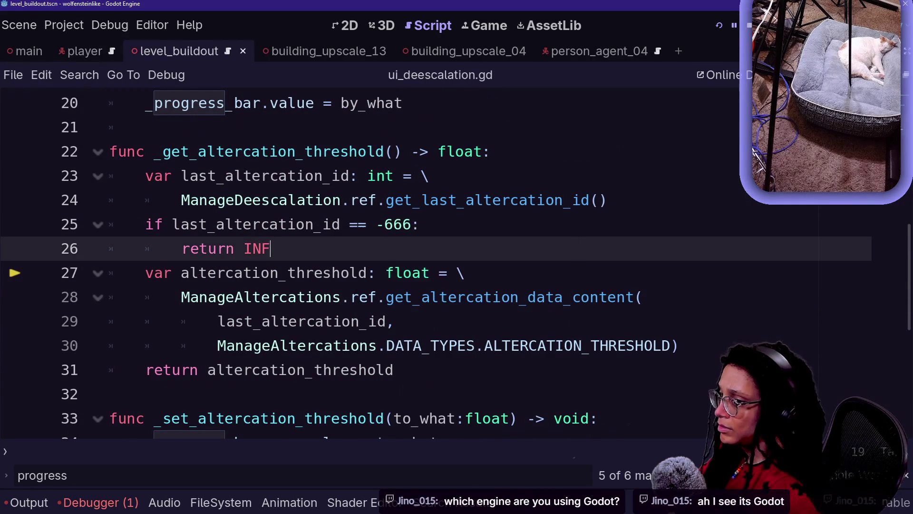
Step: Step through the remaining altercation_threshold lookup lines to check them
click(314, 273)
key(Down)
key(Up)
key(Up)
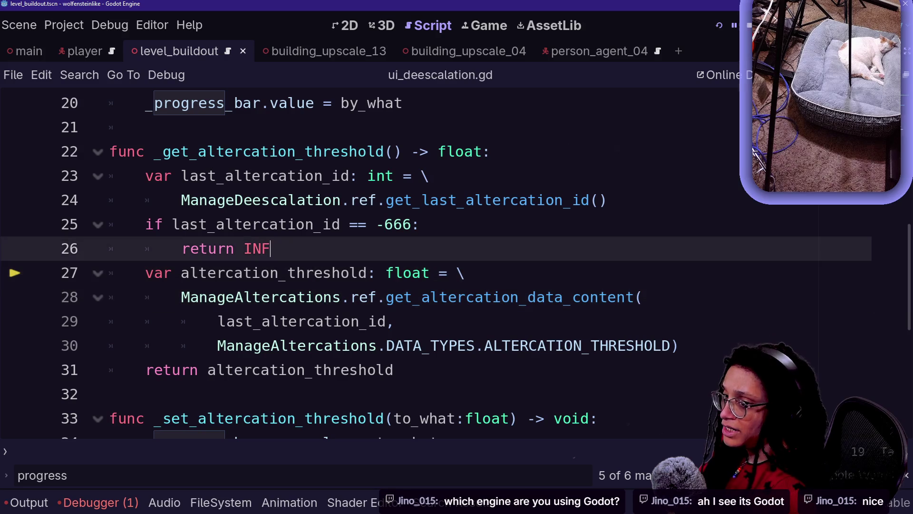
key(Down)
key(Down)
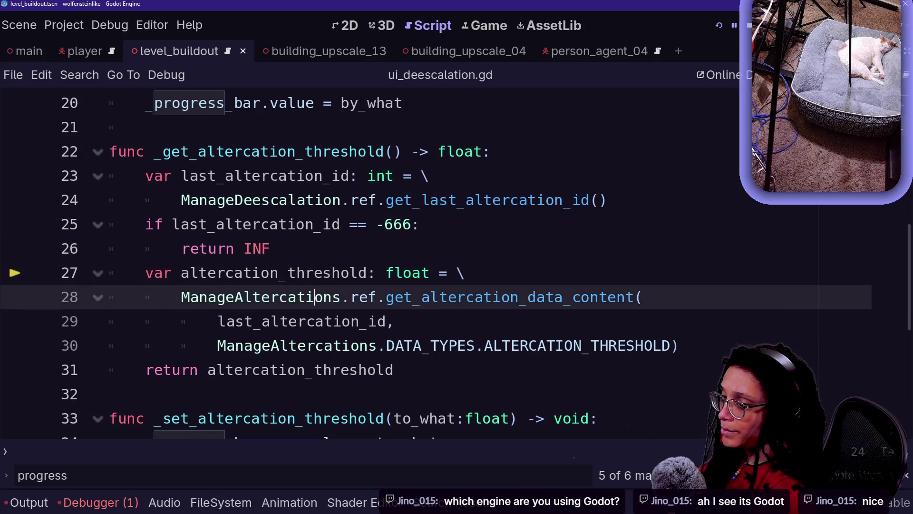
key(Up)
key(Down)
key(Down)
key(Down)
key(Up)
key(Up)
key(Down)
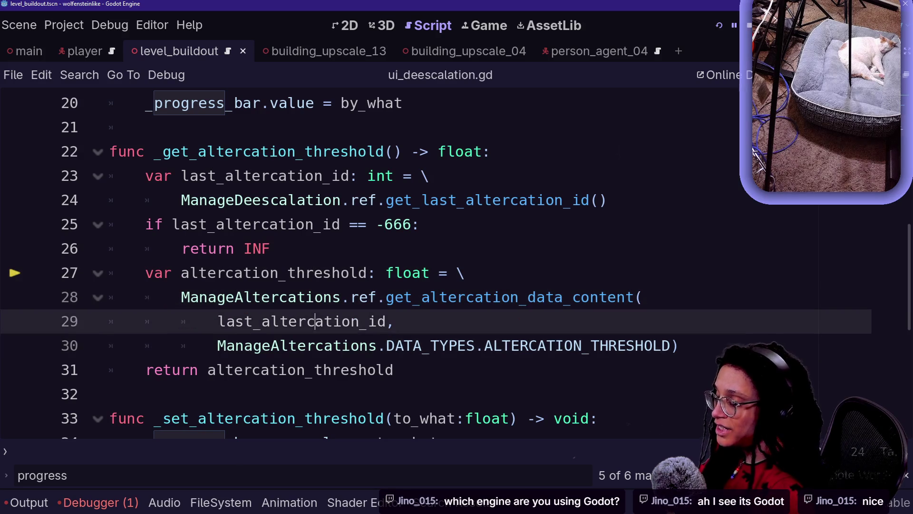
key(Down)
key(Up)
key(Up)
key(Up)
key(Down)
key(Down)
key(Up)
key(Up)
key(Down)
key(Up)
key(Up)
key(Down)
key(Down)
key(Down)
key(Up)
key(Up)
key(Up)
key(Down)
key(Down)
key(Down)
key(Up)
key(Up)
key(Down)
key(Down)
key(Up)
key(Up)
key(Down)
key(Up)
key(Down)
key(Up)
key(Up)
key(Down)
key(Up)
key(Up)
key(Down)
key(Down)
key(Down)
key(Down)
key(Up)
key(Down)
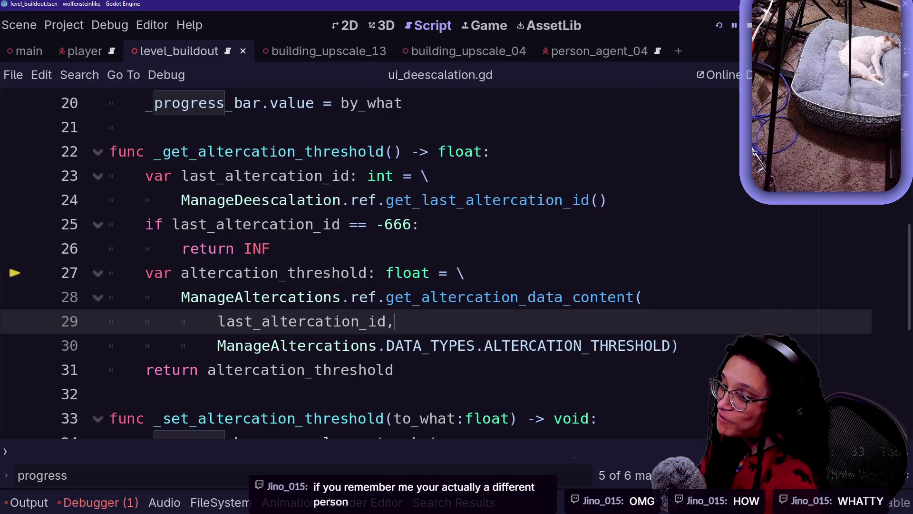
Step: Review _get_altercation_threshold down to its 'return altercation_threshold' line
mouse_move(537, 299)
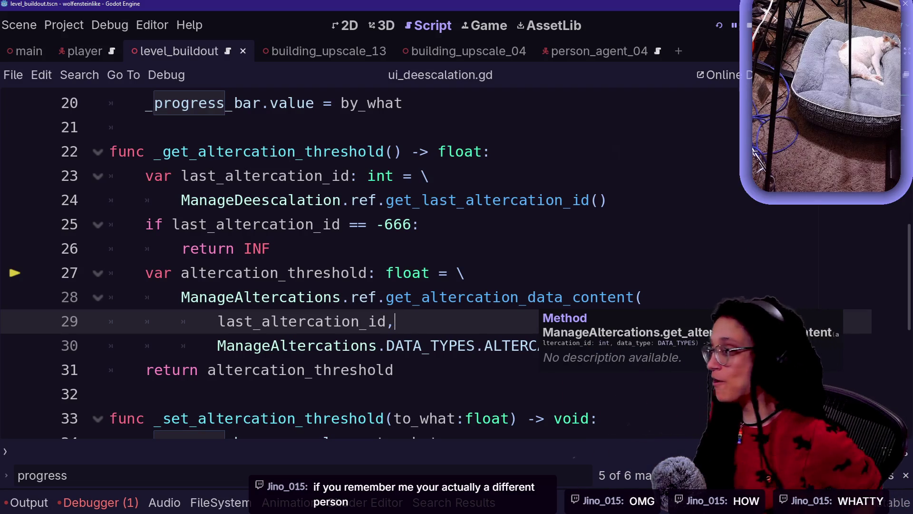
click(280, 273)
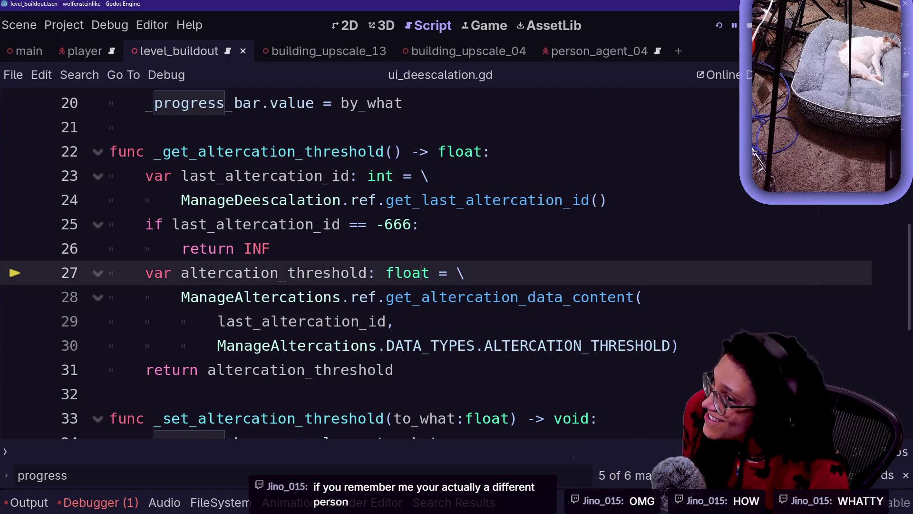
click(286, 394)
click(395, 370)
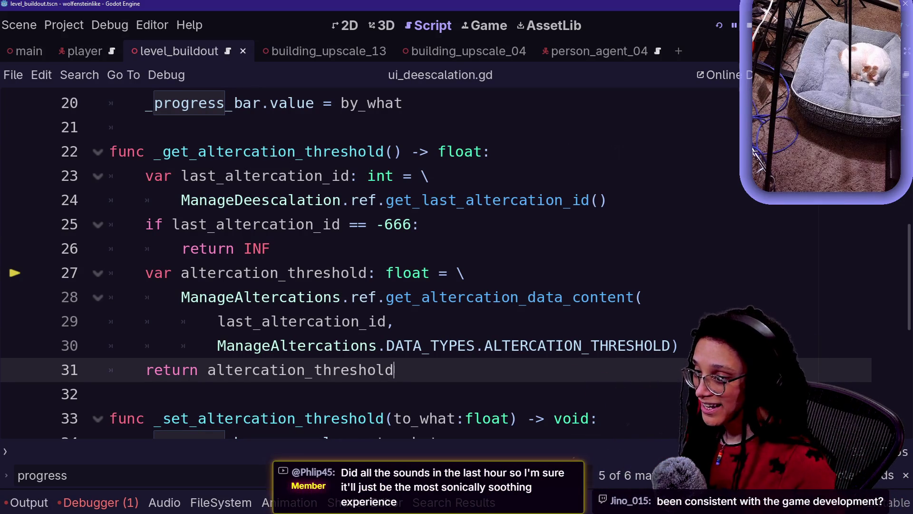
key(alt+Tab)
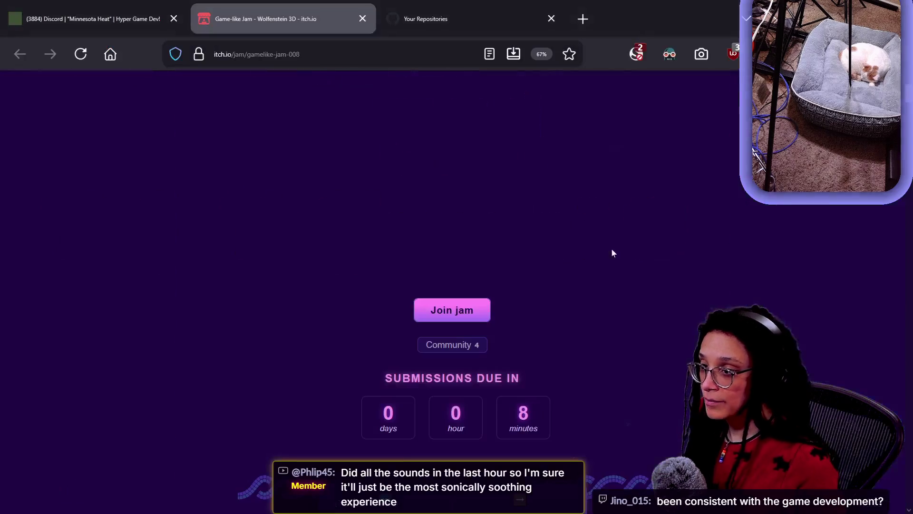
click(583, 414)
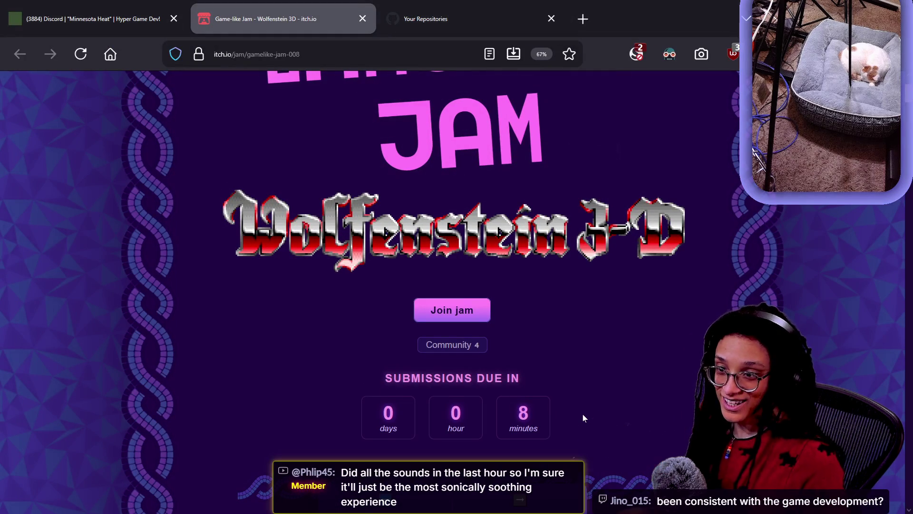
key(alt+Tab)
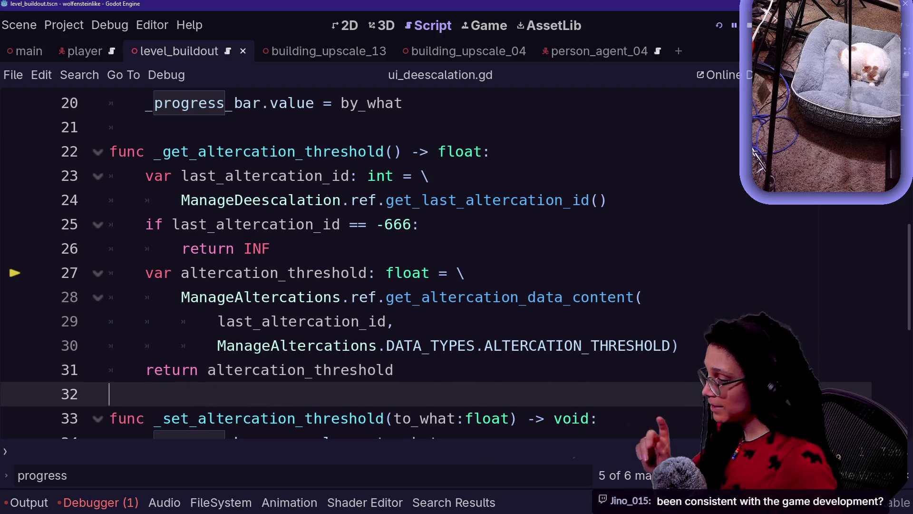
Step: Follow get_altercation_data_content from ui_deescalation.gd to its definition in manage_altercations.gd
click(110, 394)
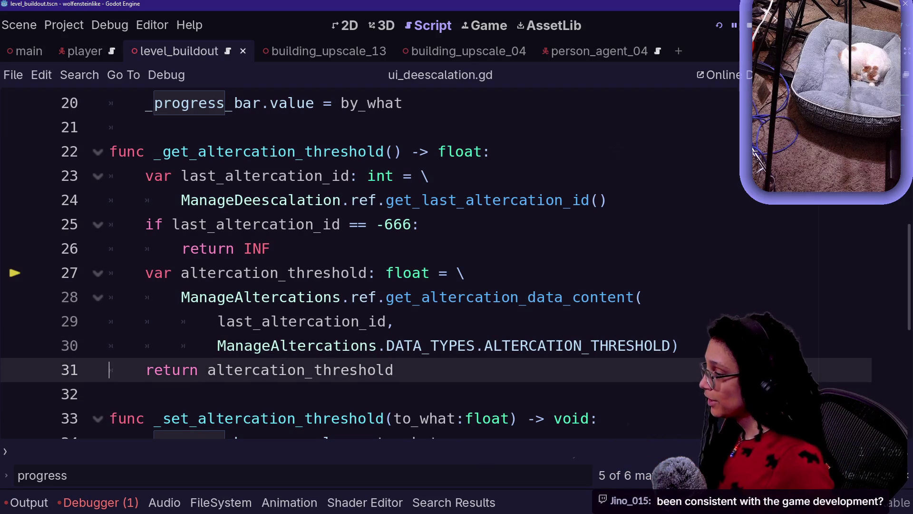
mouse_move(404, 321)
mouse_down()
mouse_move(678, 345)
mouse_move(475, 345)
mouse_up()
click(394, 370)
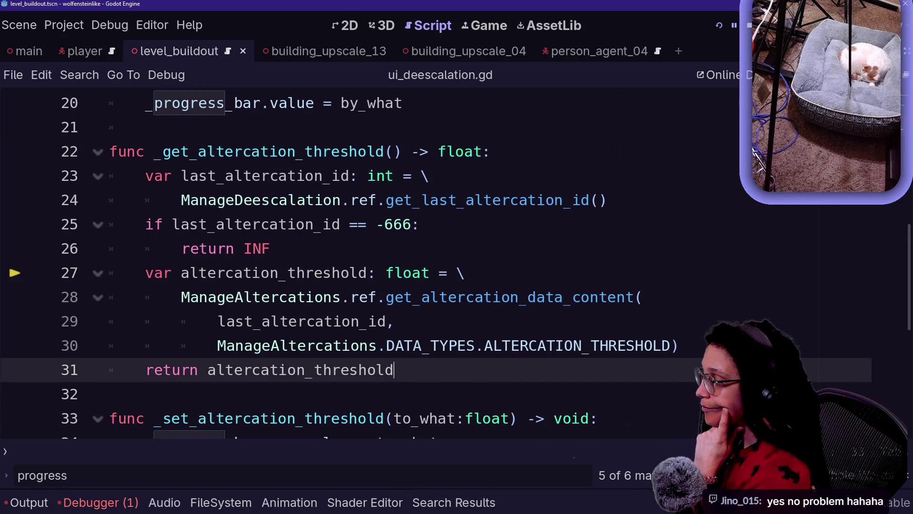
key(ctrl+alt+o)
key(Escape)
ctrl+click(476, 296)
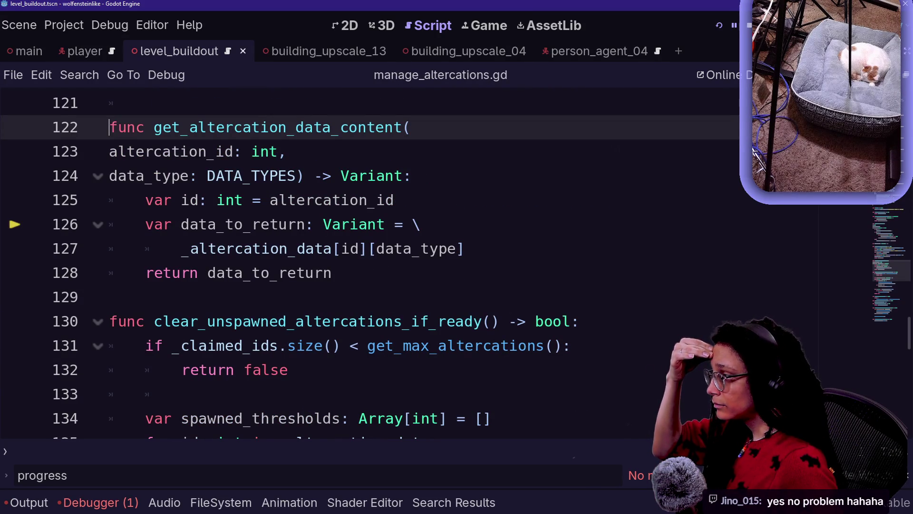
Step: Search the project for '_last', then reopen manage_altercations.gd from recent files
key(ctrl+shift+f)
text(_last)
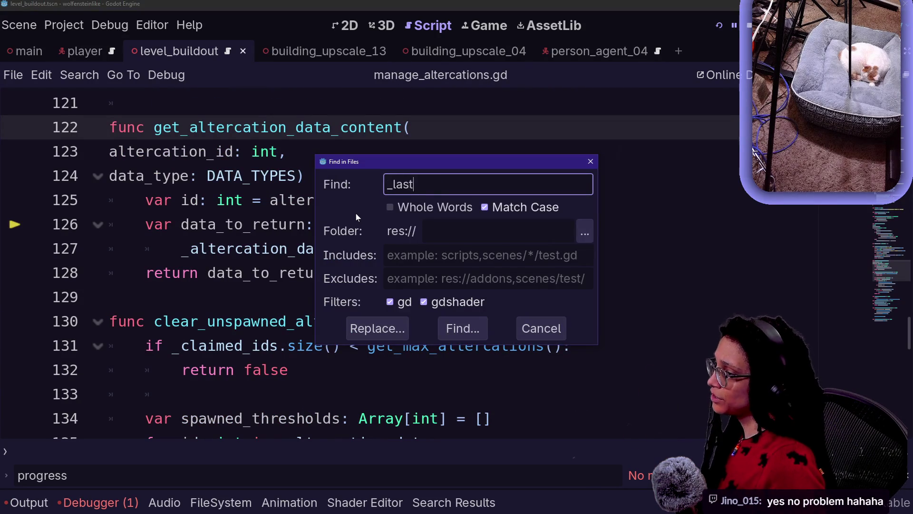
key(Return)
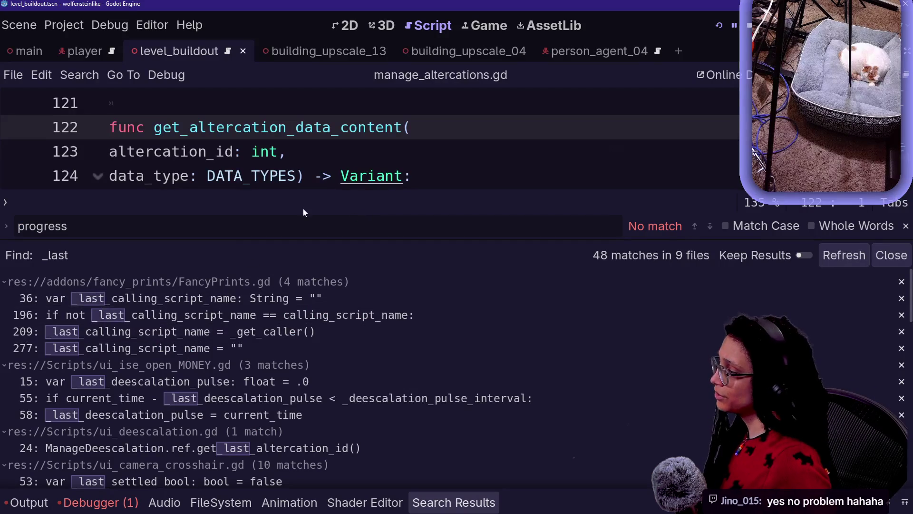
key(alt+o)
key(alt+shift+o)
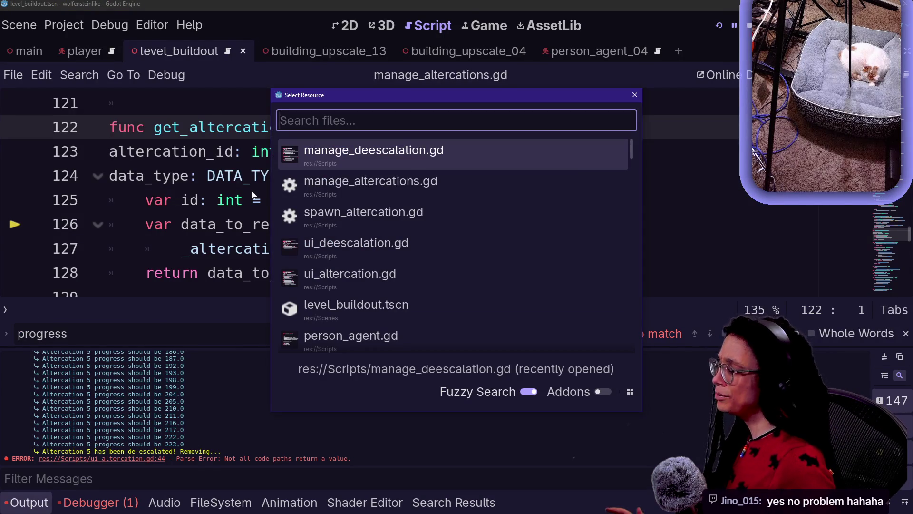
key(Down)
key(Return)
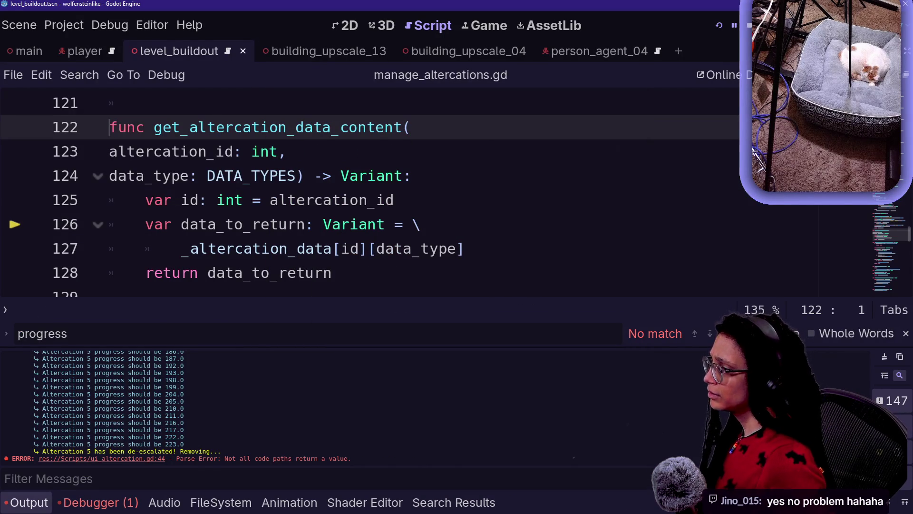
scroll(410, 236, down, 1)
Step: Abandon a quick-open for '_proce' and delete the stray backtick before func
key(alt+shift+o)
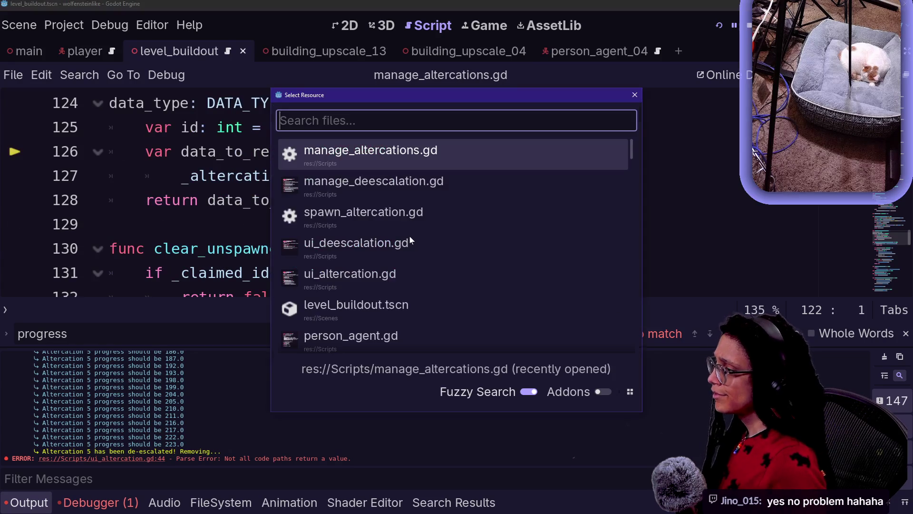
text(_proce)
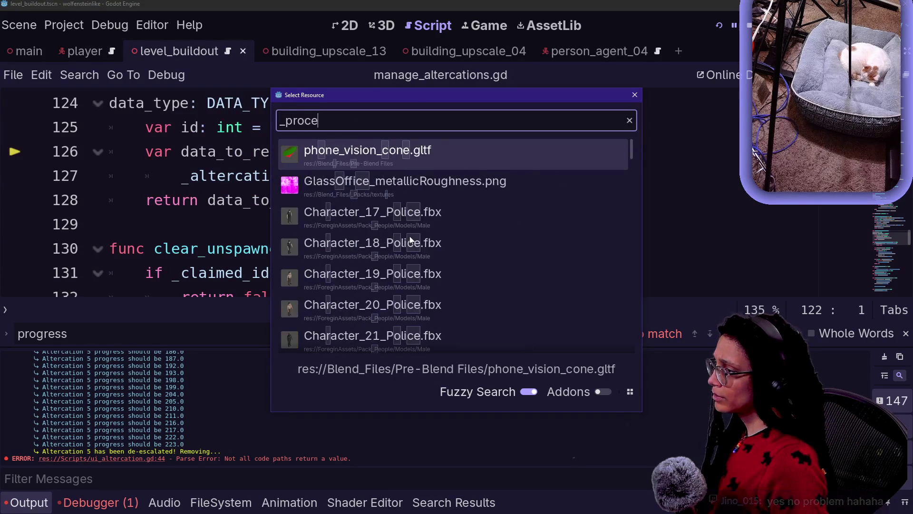
key(Escape)
text(`)
key(ctrl+shift+f)
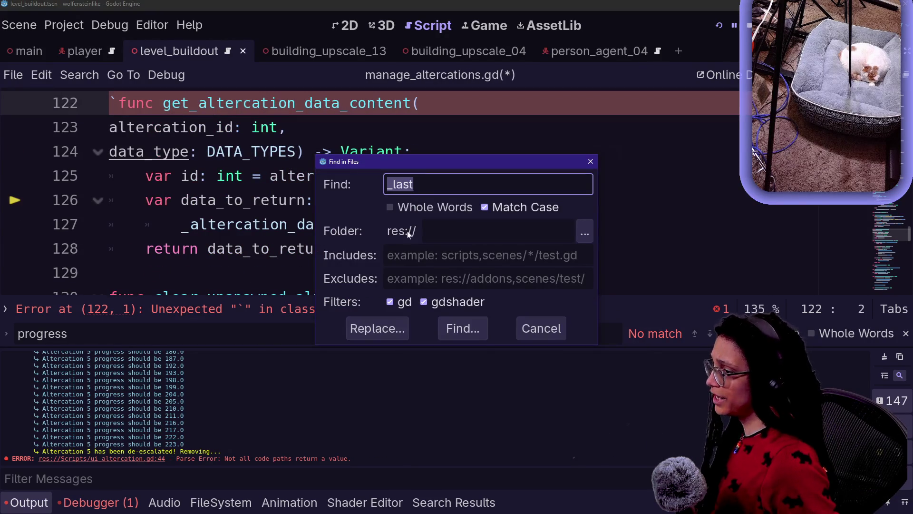
key(Escape)
key(BackSpace)
Step: Search the project for '_process_' and open the ui_altercation.gd de-escalation bar result
key(ctrl+shift+f)
text(_p)
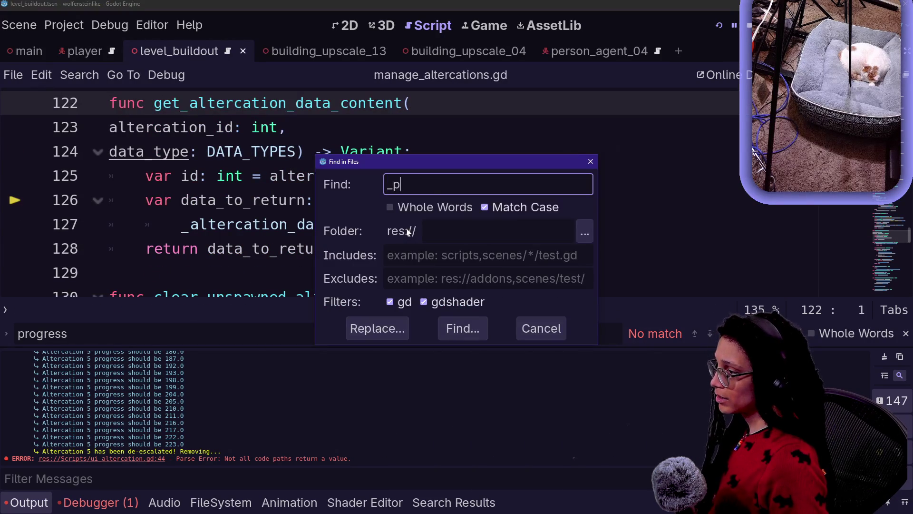
key(Return)
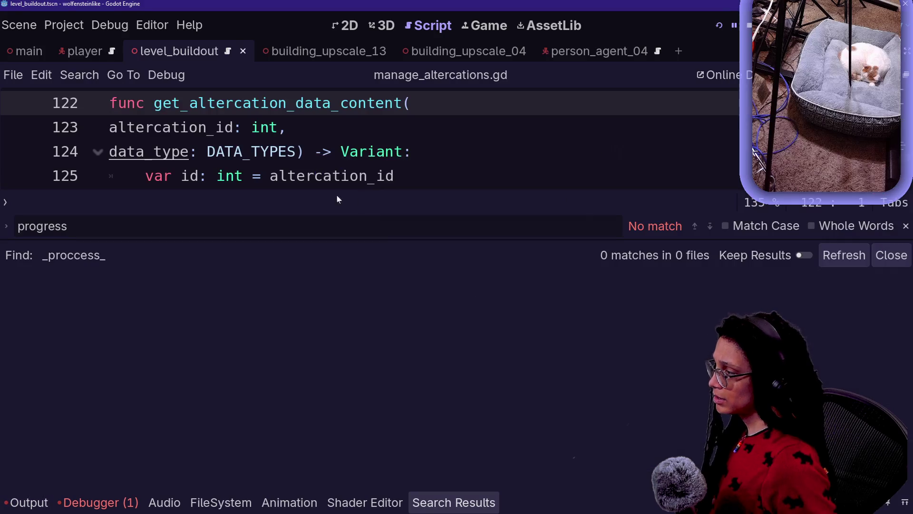
key(ctrl+shift+f)
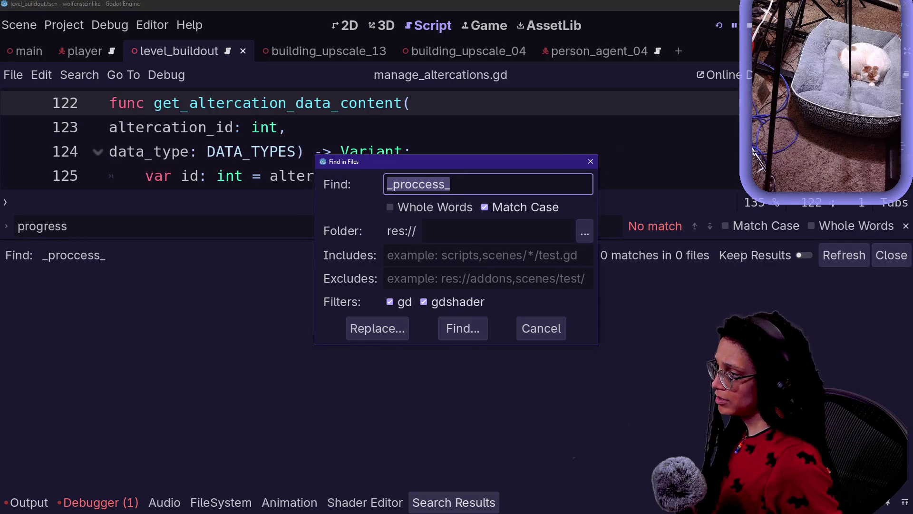
click(444, 184)
key(Delete)
key(Return)
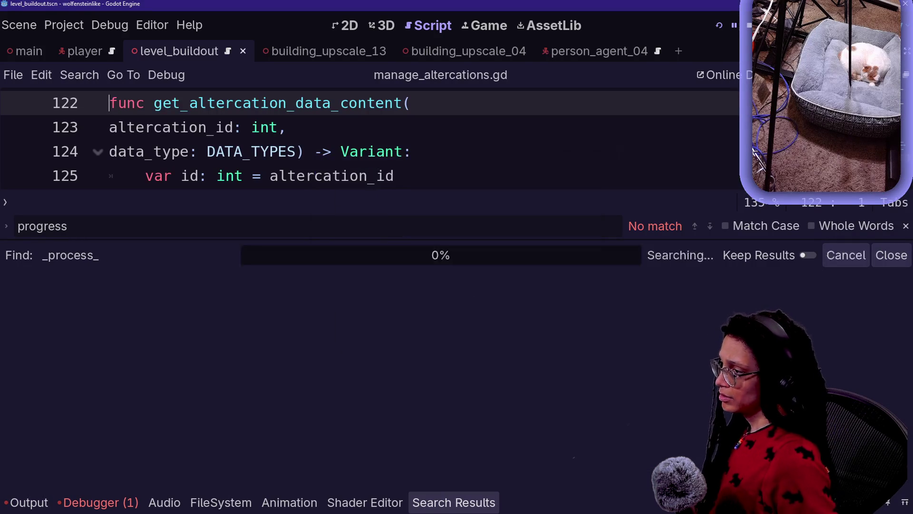
click(300, 349)
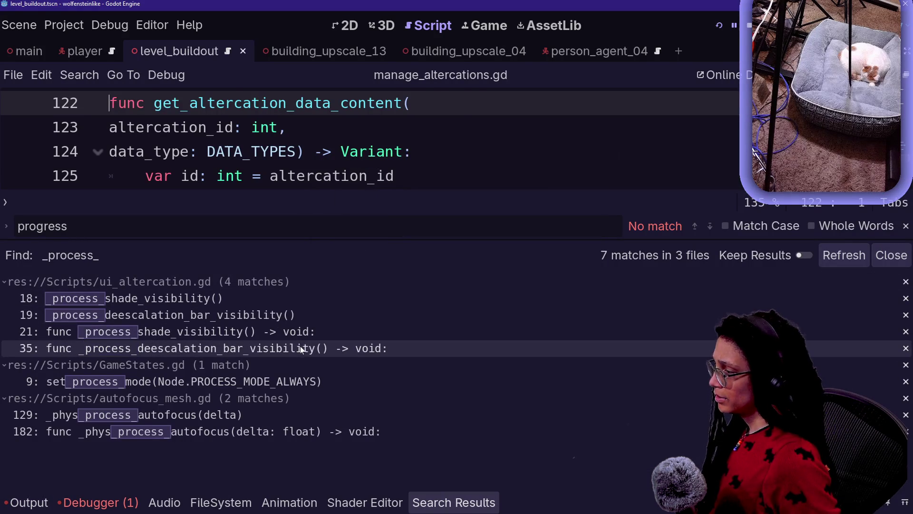
scroll(381, 262, down, 1)
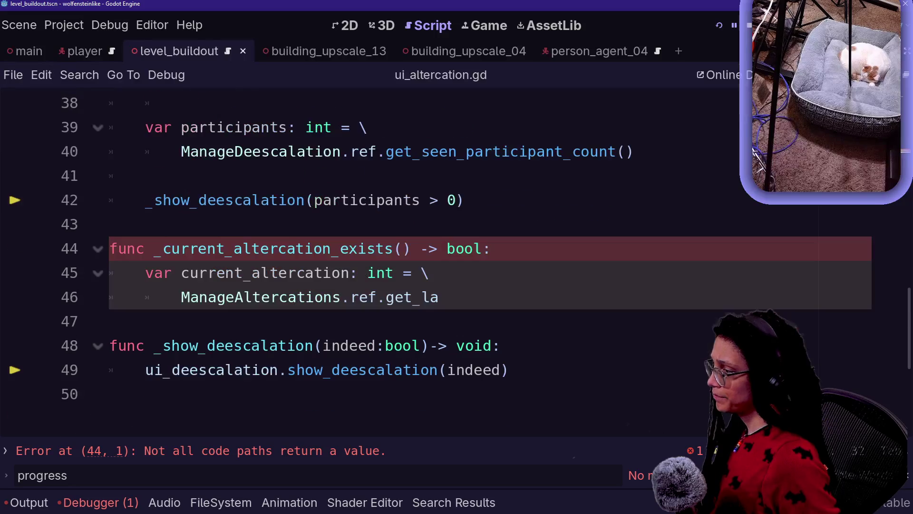
Step: Change the ManageAltercations reference on line 46 to ManageDeescalation
click(464, 200)
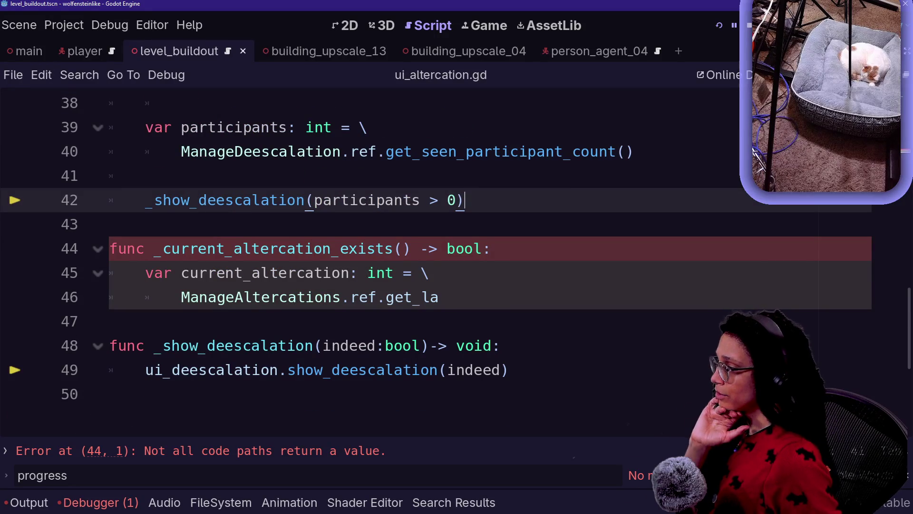
click(324, 272)
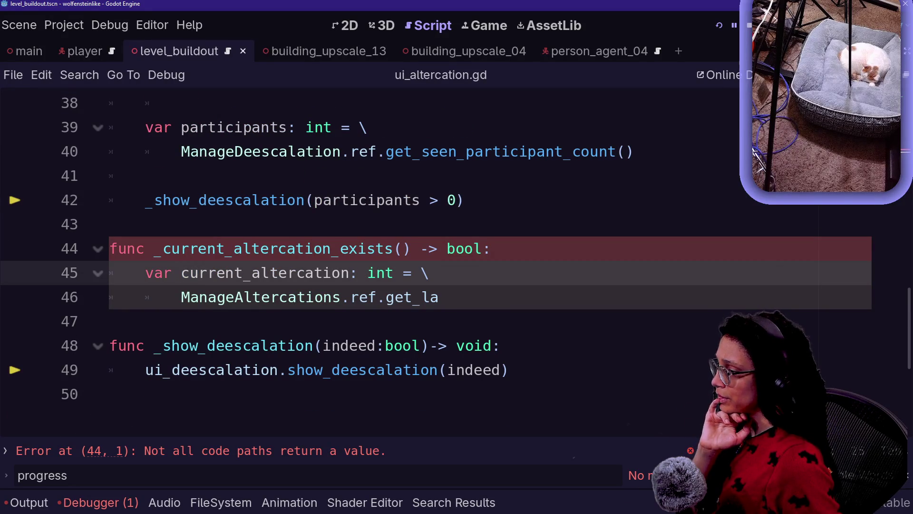
click(439, 297)
drag(235, 297, 350, 297)
key(BackSpace)
text(De)
key(Return)
Step: Complete line 46's call as get_last_altercation_id()
click(413, 297)
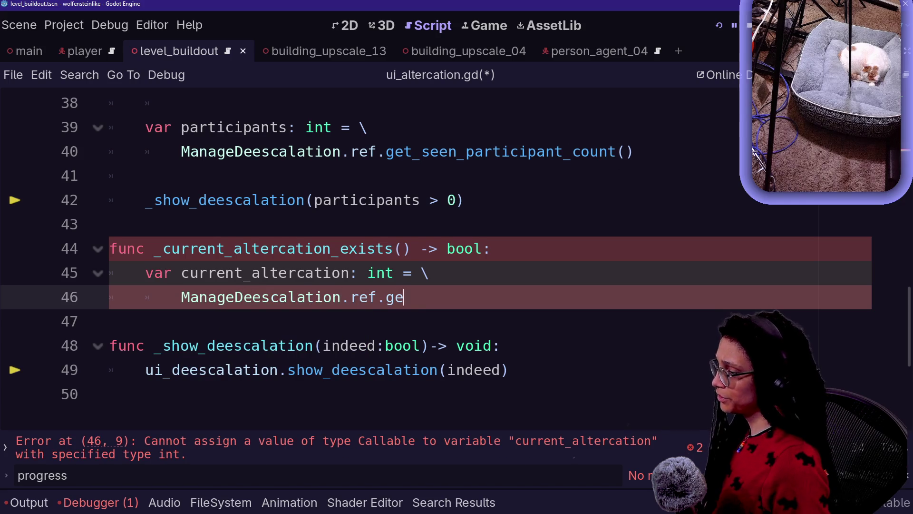
text(t_las)
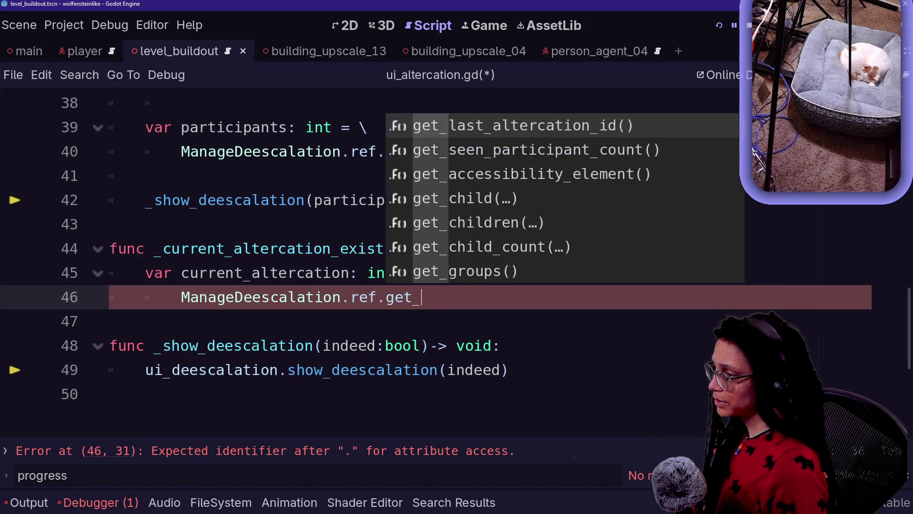
key(Return)
text(:)
key(Return)
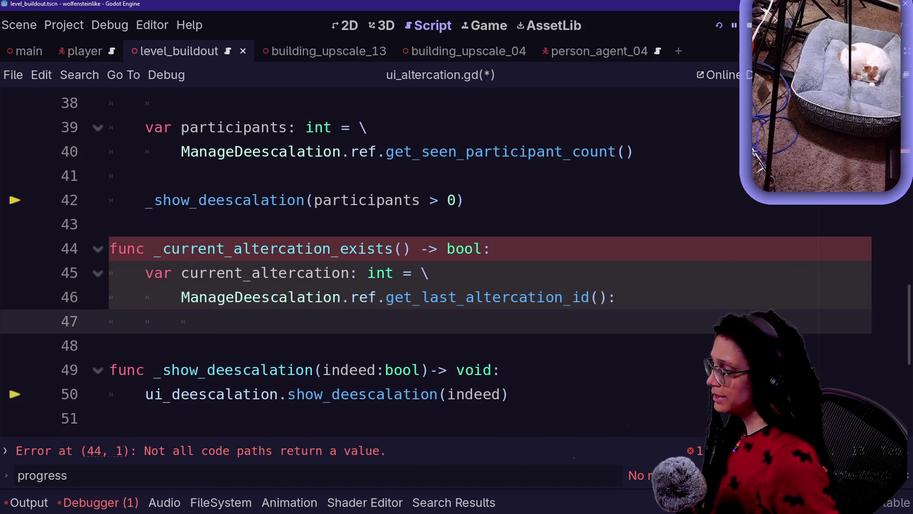
key(BackSpace)
key(BackSpace)
key(BackSpace)
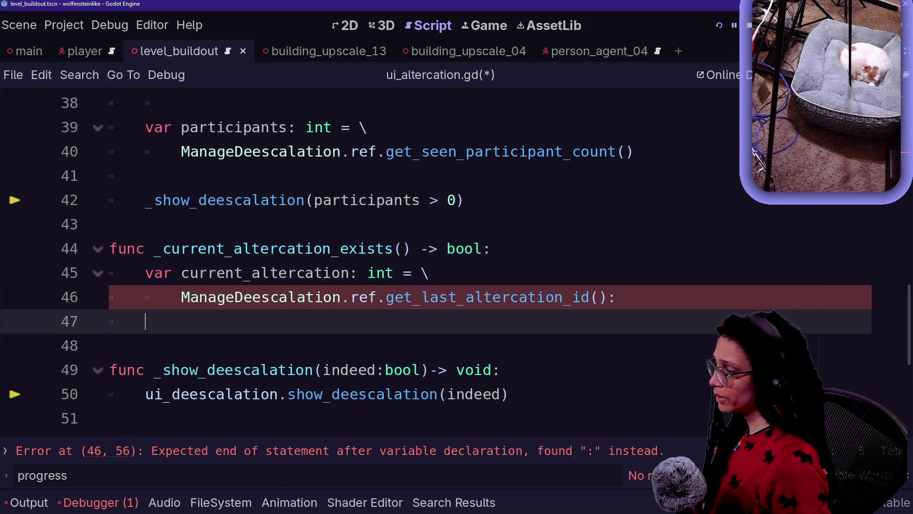
Step: Add 'var active_altercations: Dictionary' on line 47
key(Return)
key(BackSpace)
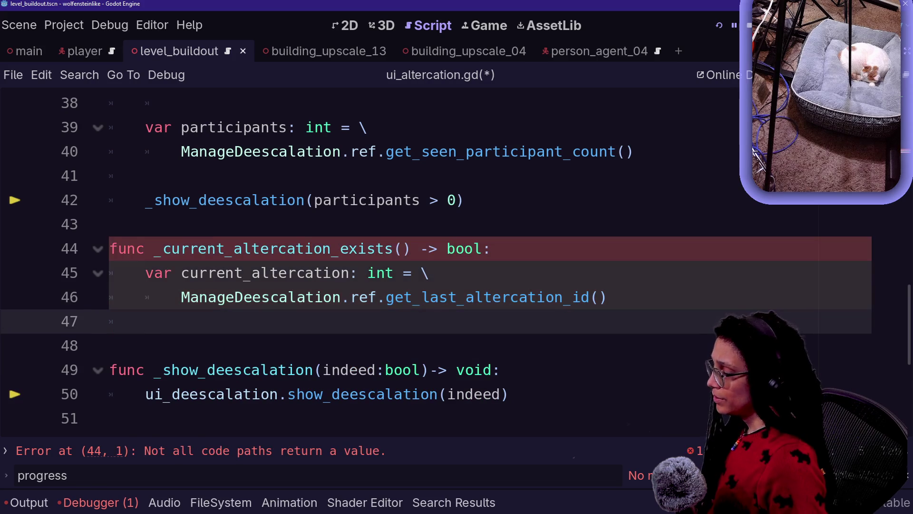
text(var)
key(BackSpace)
key(BackSpace)
key(BackSpace)
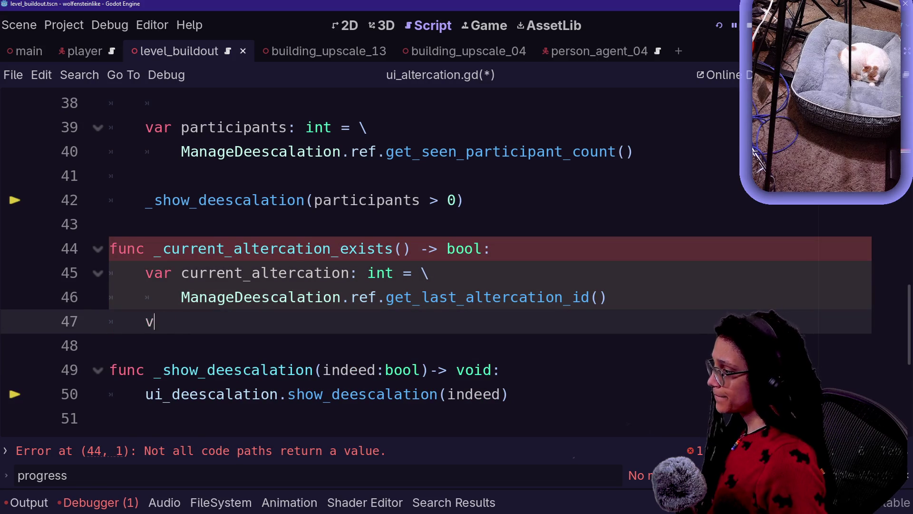
text(var ac)
key(BackSpace)
text(active_altercations: )
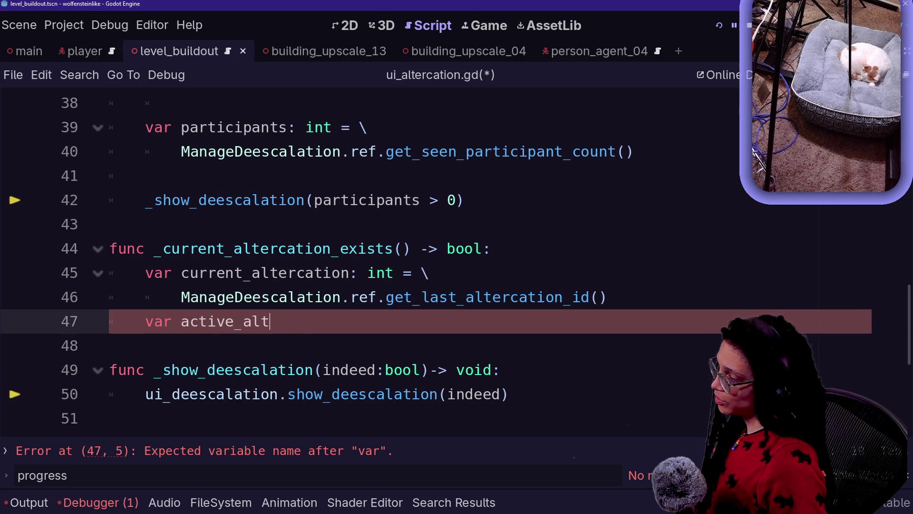
text(Dictionary)
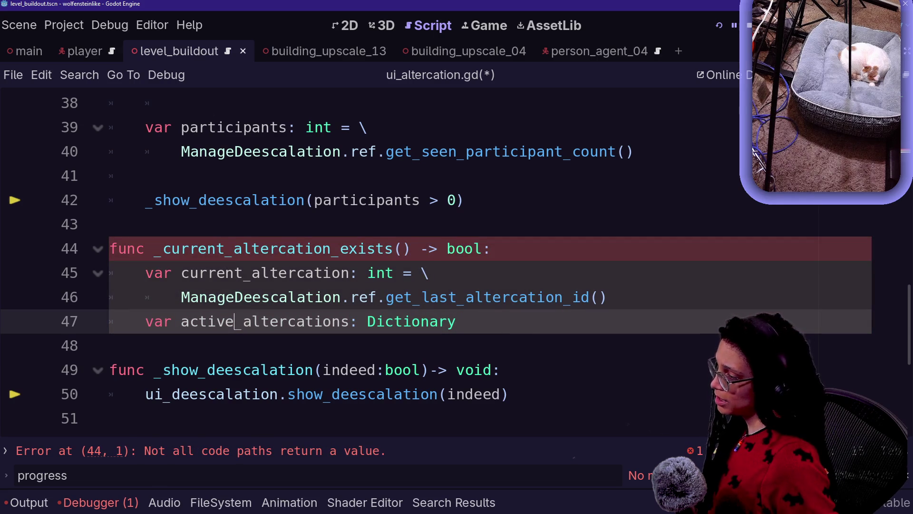
ctrl+click(302, 298)
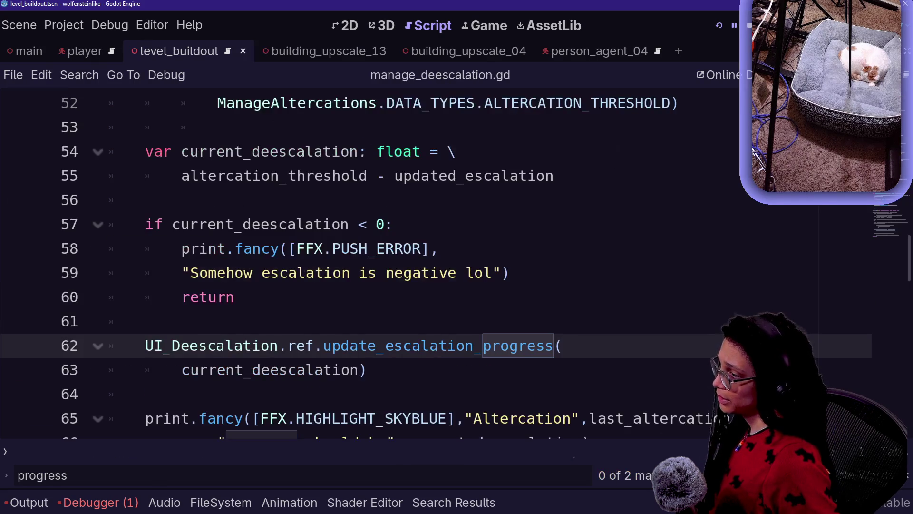
Step: Copy Dictionary[int,Dictionary] from manage_altercations.gd line 18 and paste it as active_altercations' type
ctrl+click(366, 103)
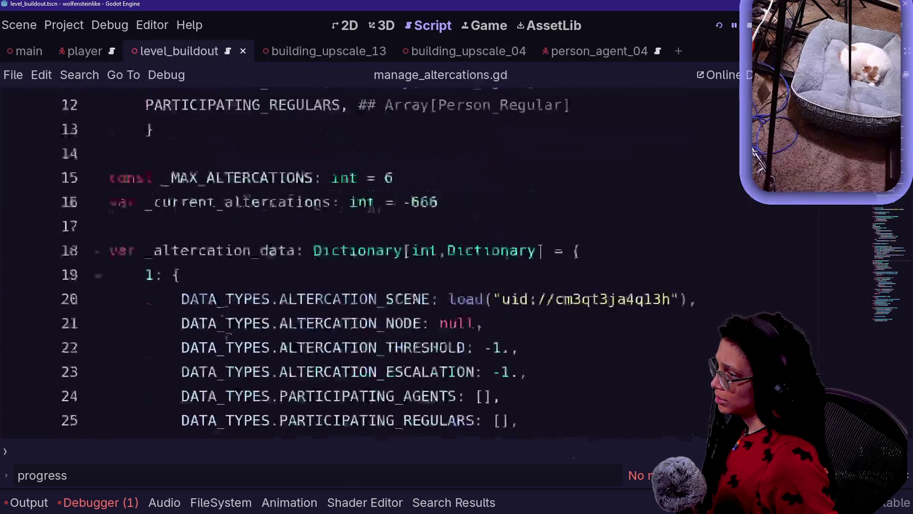
scroll(371, 262, down, 4)
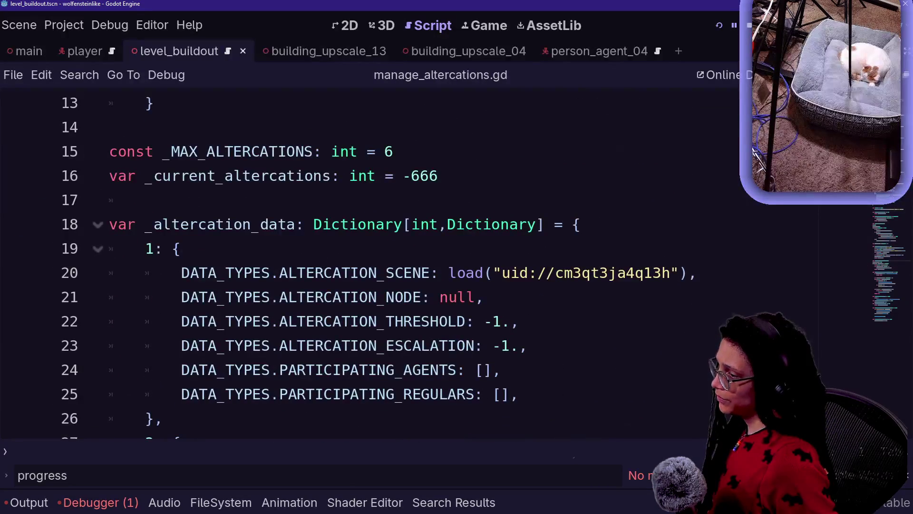
drag(313, 224, 544, 224)
key(ctrl+c)
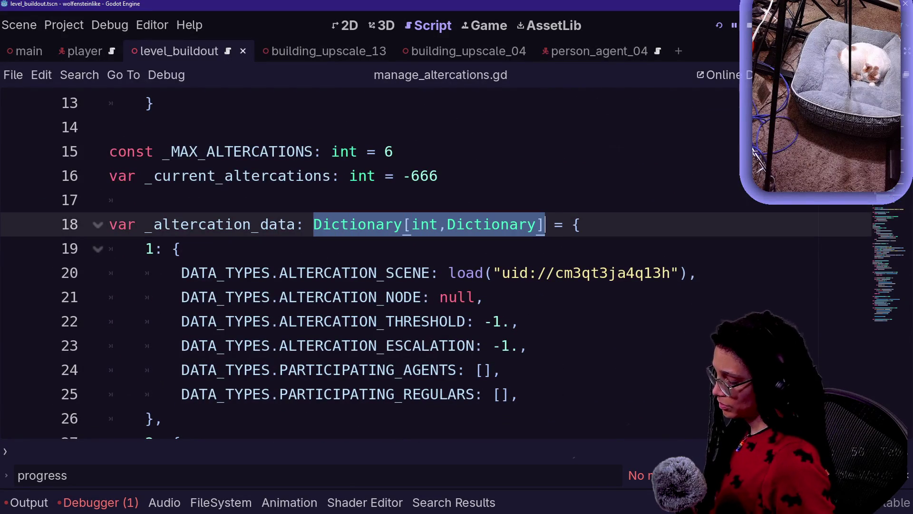
key(shift+alt+o)
key(Down)
key(Up)
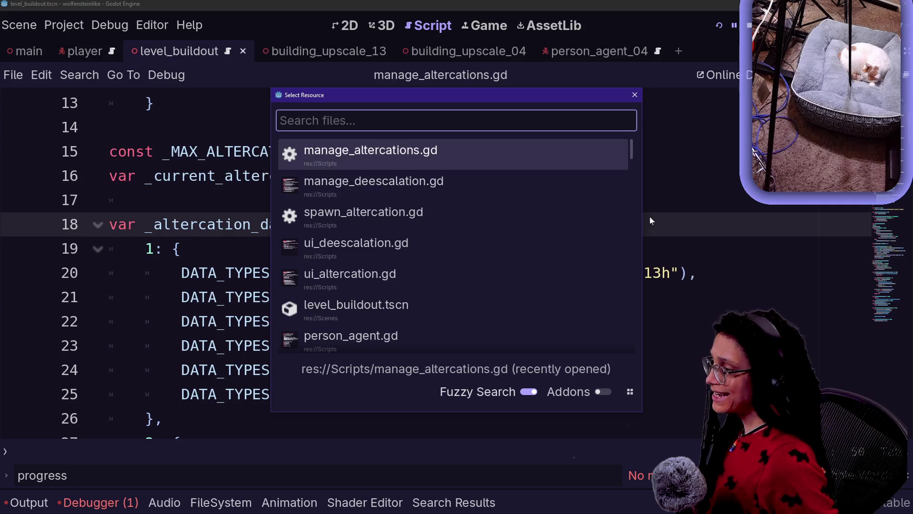
key(Down)
key(Escape)
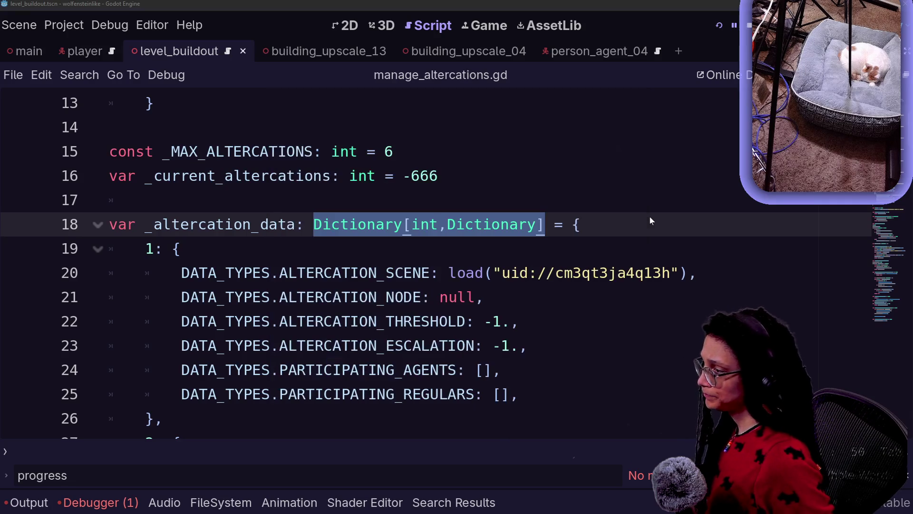
key(alt+Left)
key(alt+Left)
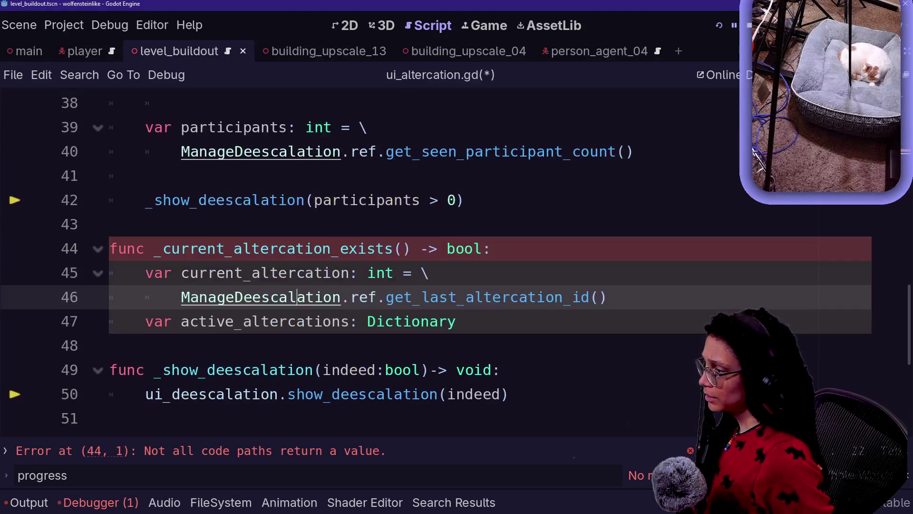
key(BackSpace)
key(BackSpace)
key(BackSpace)
key(ctrl+v)
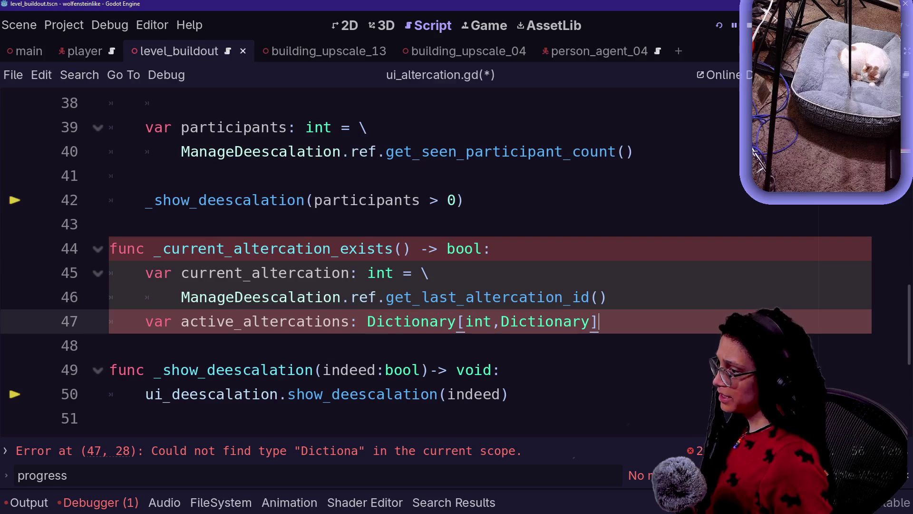
Step: Continue the assignment on line 48 with ManageAltercations.ref.get_altercation_dictionary(
text( = \)
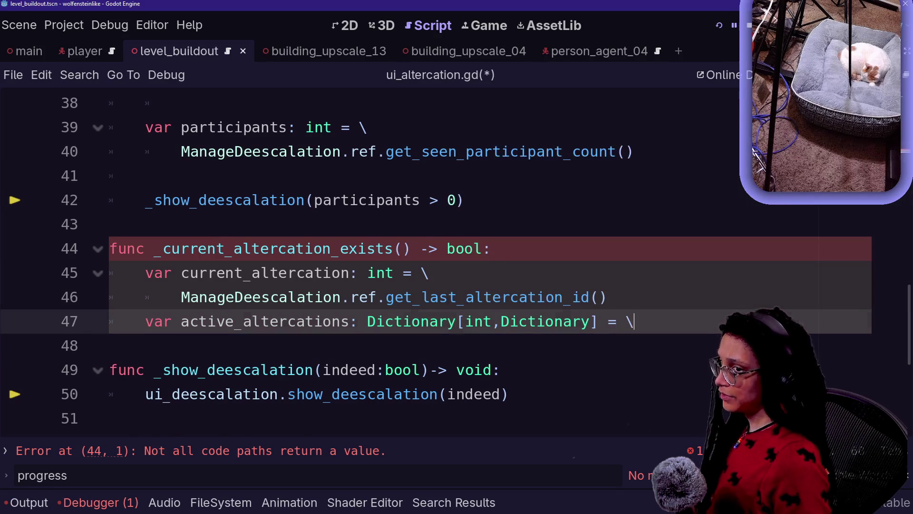
key(Return)
text(ManageAlter)
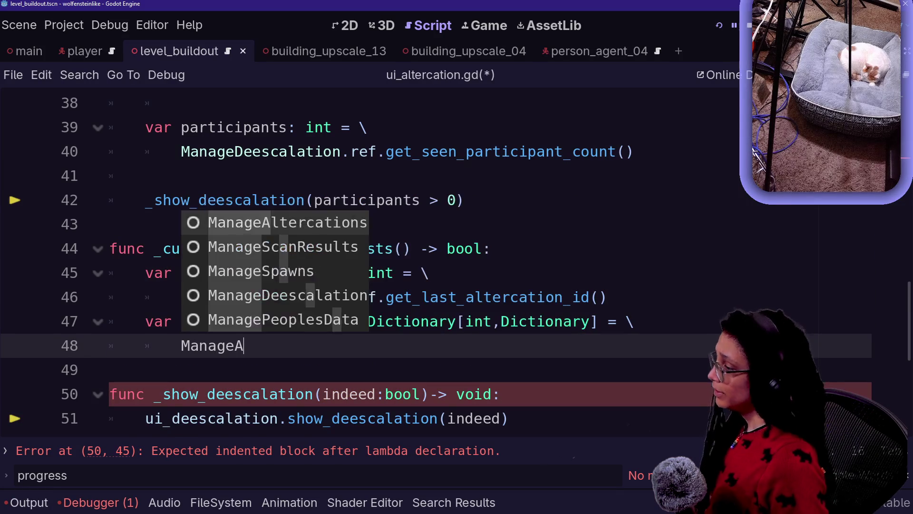
key(Return)
text(.ref.get_)
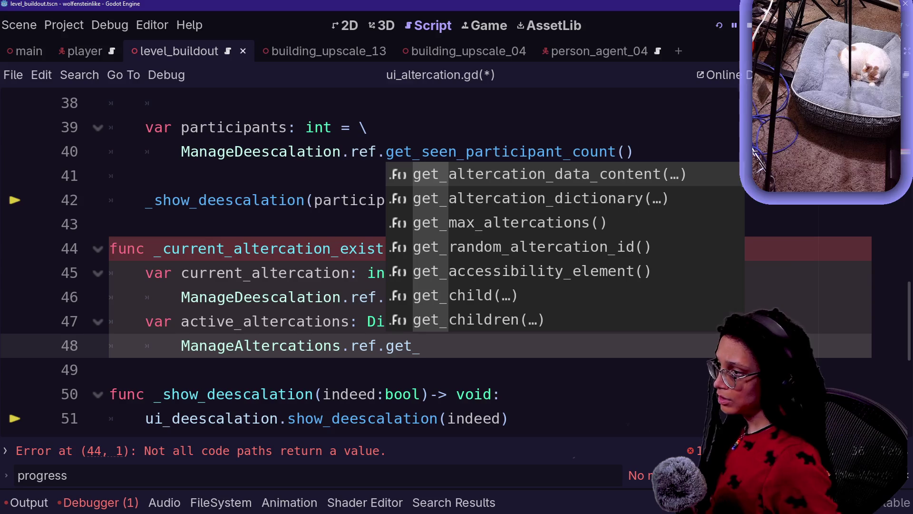
key(Down)
key(Return)
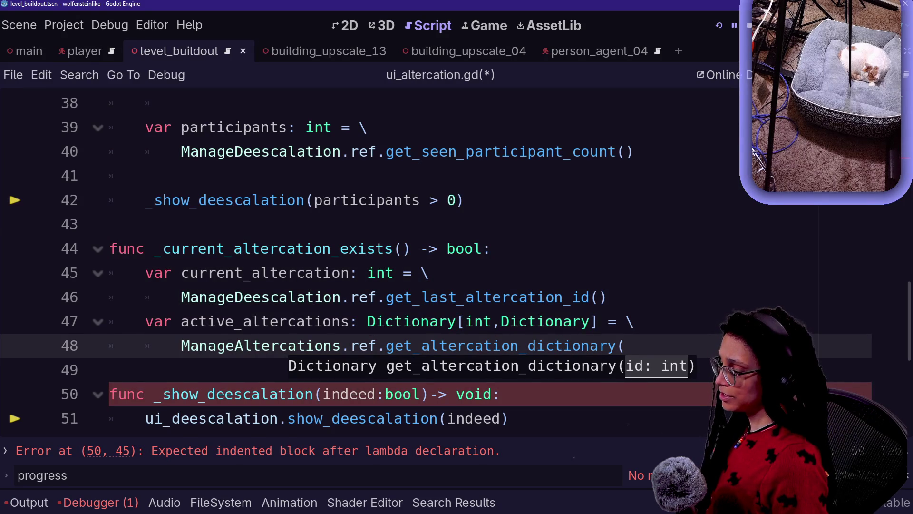
key(Escape)
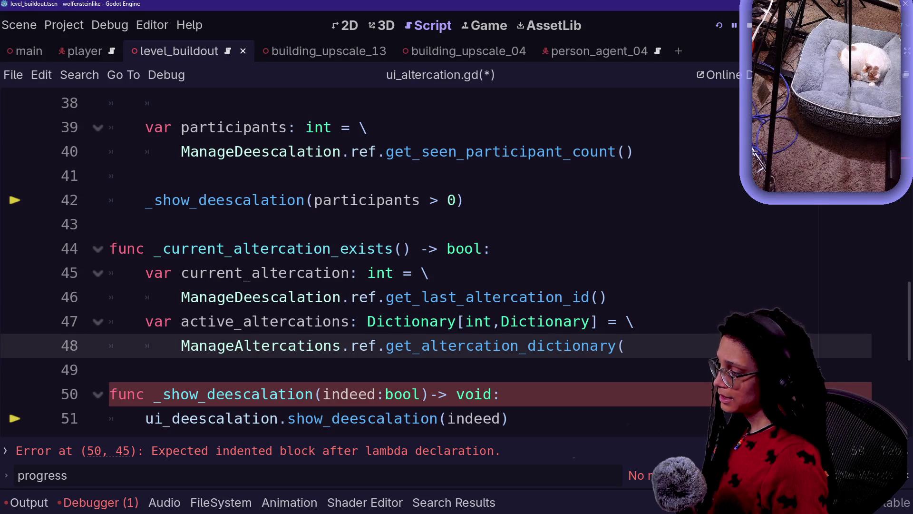
ctrl+click(545, 345)
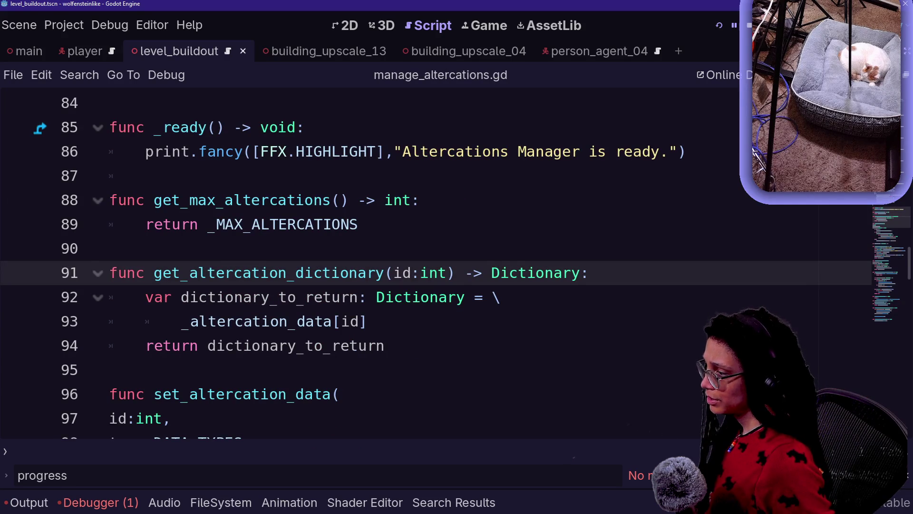
Step: Add an 'if not _altercation_data.has(id):' guard at the top of get_altercation_dictionary
key(Down)
key(Down)
key(Up)
key(Up)
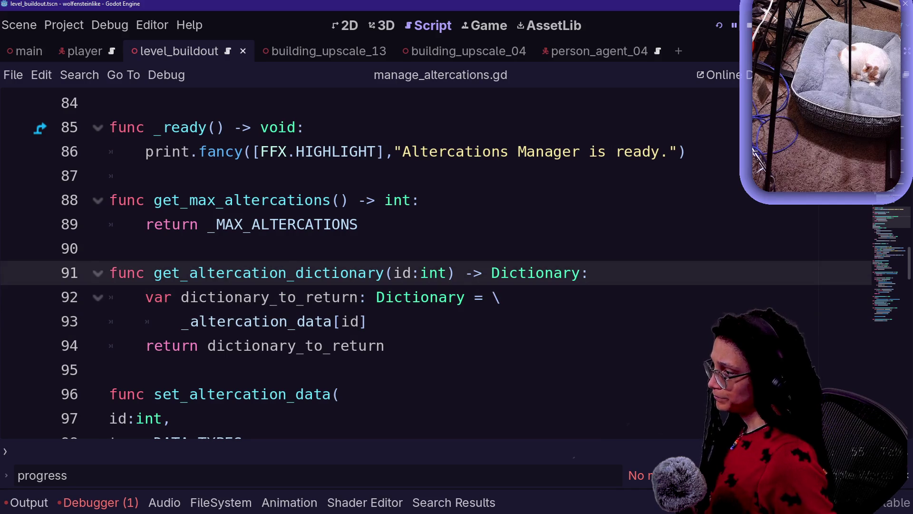
key(Return)
text(if)
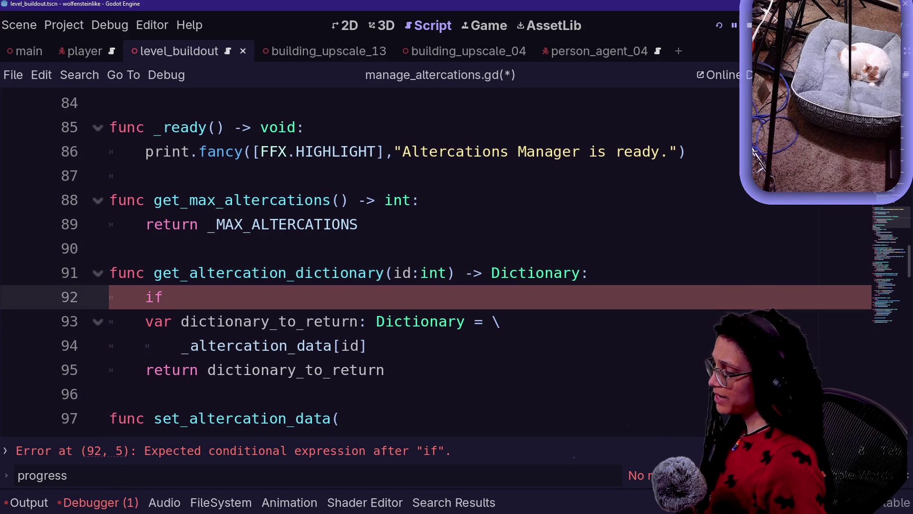
text( _alterc)
key(Return)
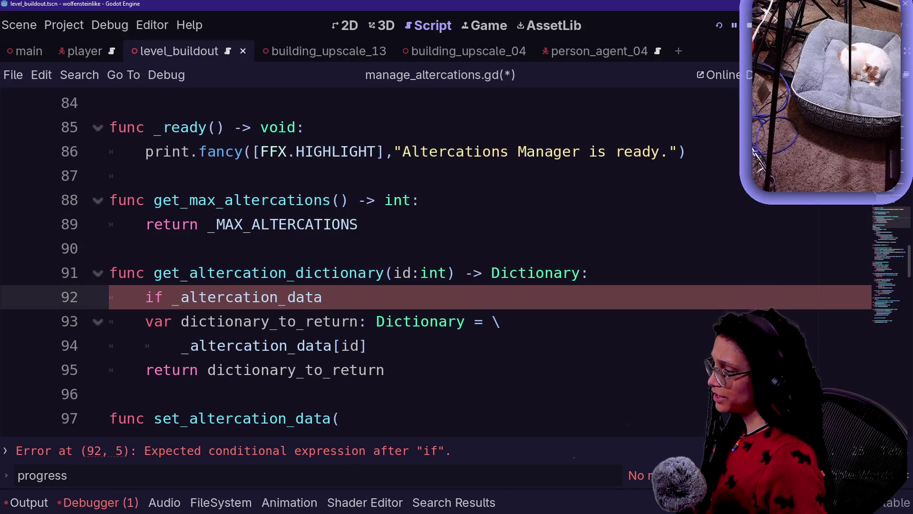
text(.has(id)
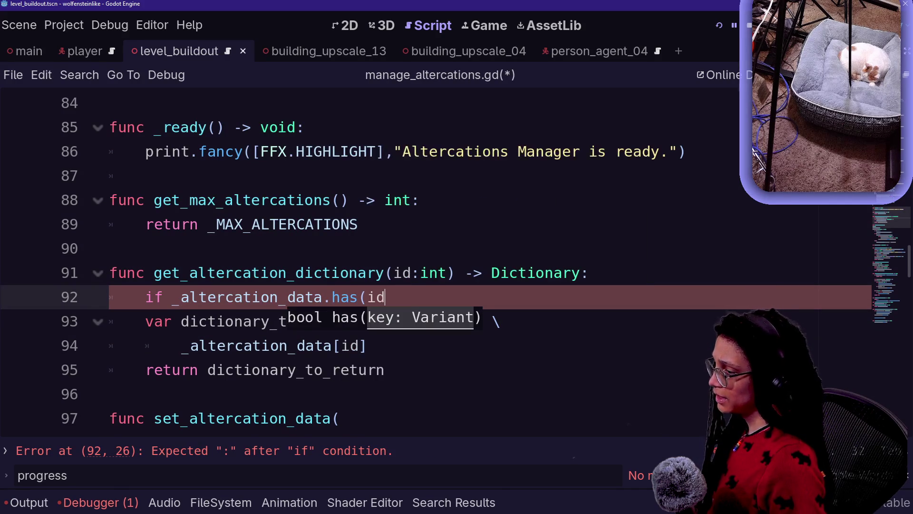
text()w)
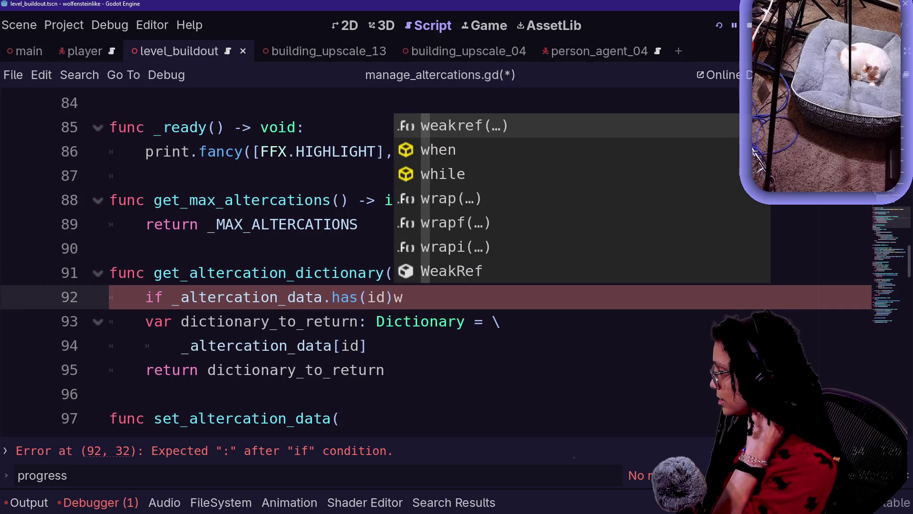
key(BackSpace)
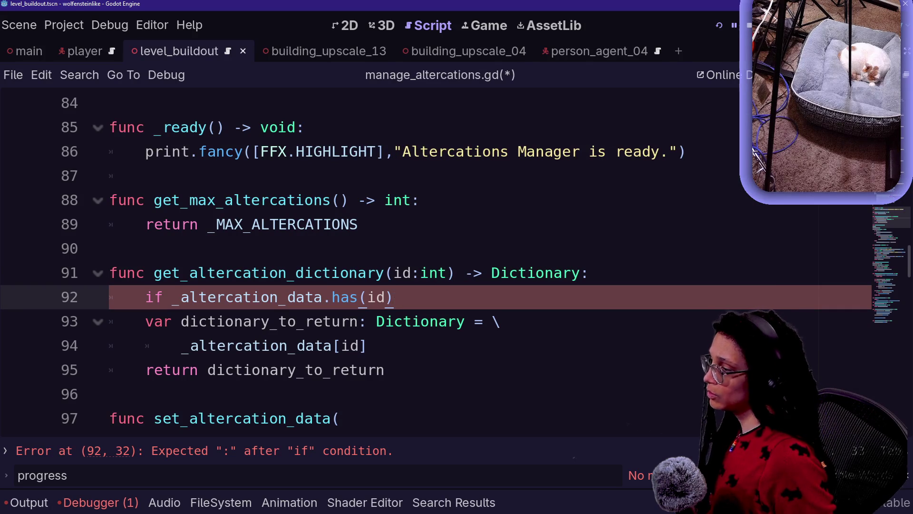
text(not)
key(End)
key(Return)
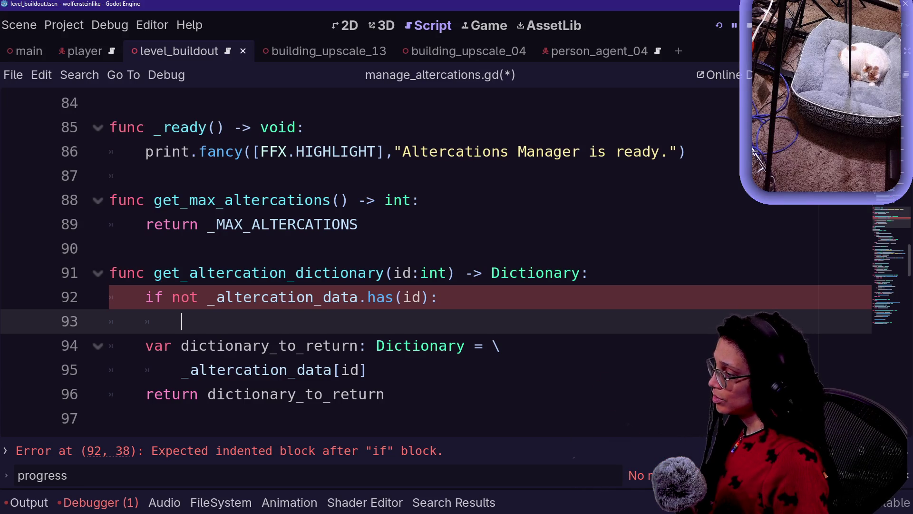
Step: Make the guard return an empty dictionary {} instead of null
text(return null)
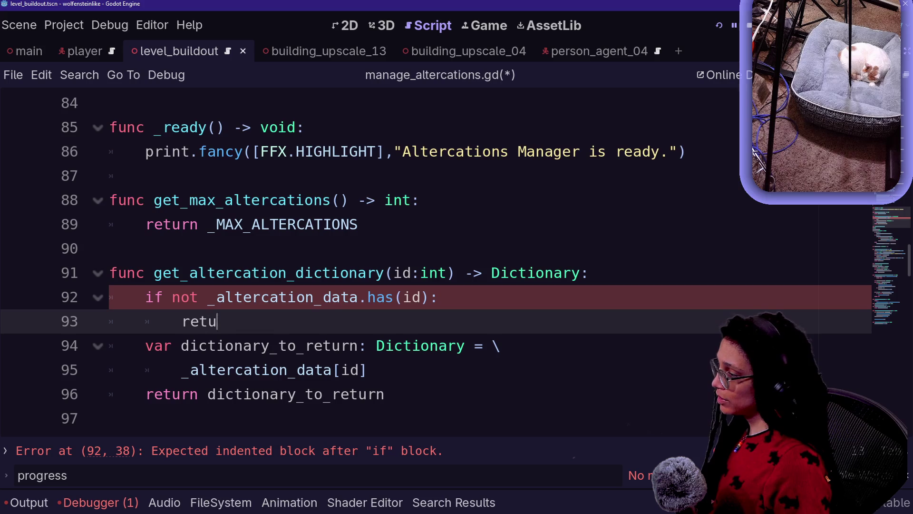
click(162, 296)
click(280, 321)
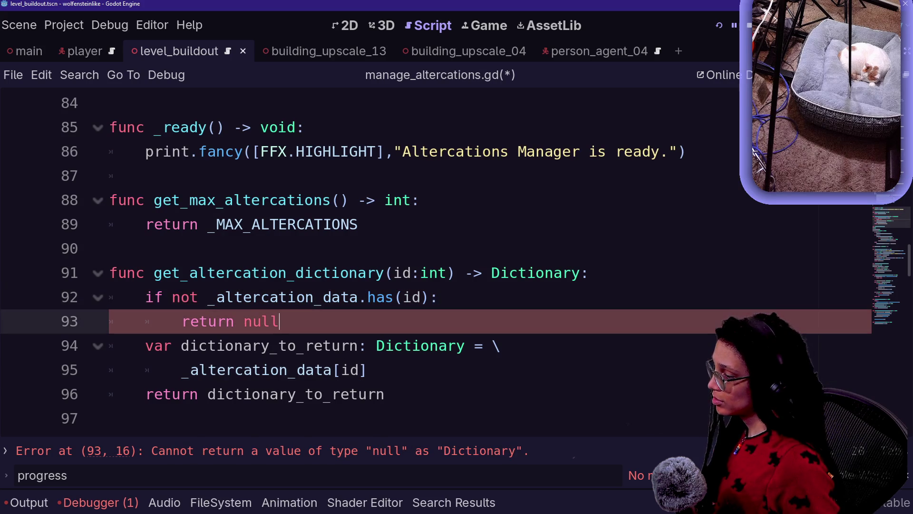
key(BackSpace)
key(BackSpace)
key(BackSpace)
key(BackSpace)
text(p)
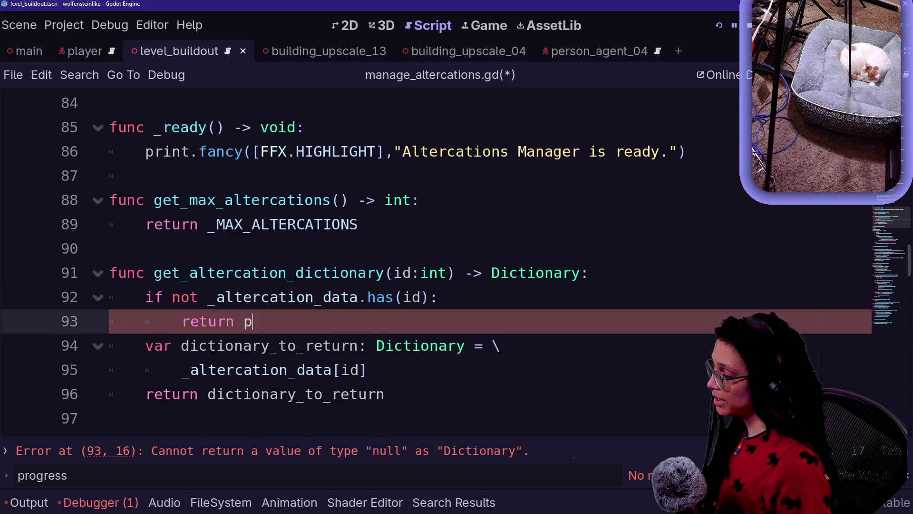
key(BackSpace)
text(P{)
key(BackSpace)
key(BackSpace)
text({)
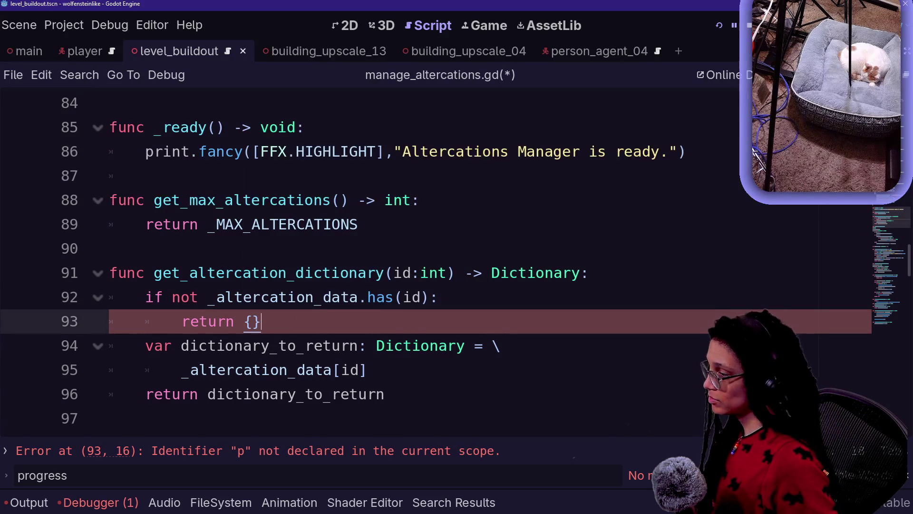
click(298, 224)
Step: Save manage_altercations.gd and navigate back to ui_altercation.gd
key(ctrl+s)
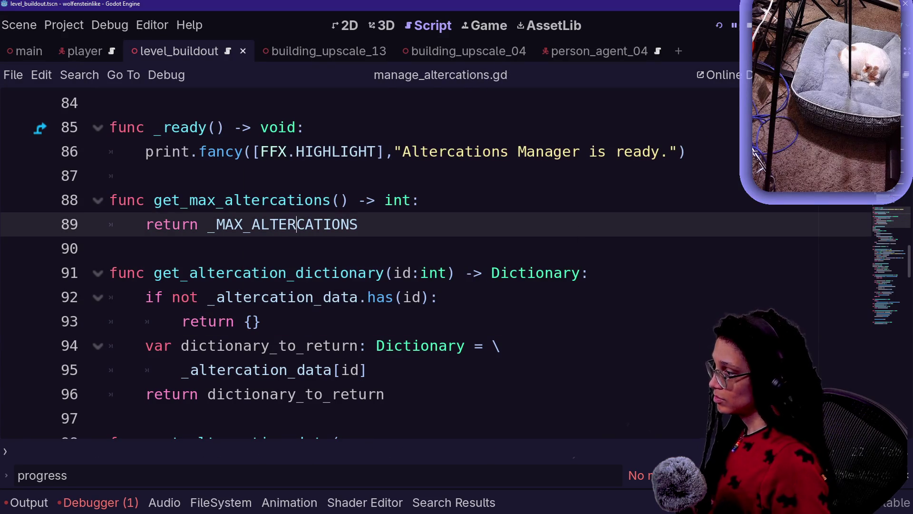
key(shift+alt+o)
key(Escape)
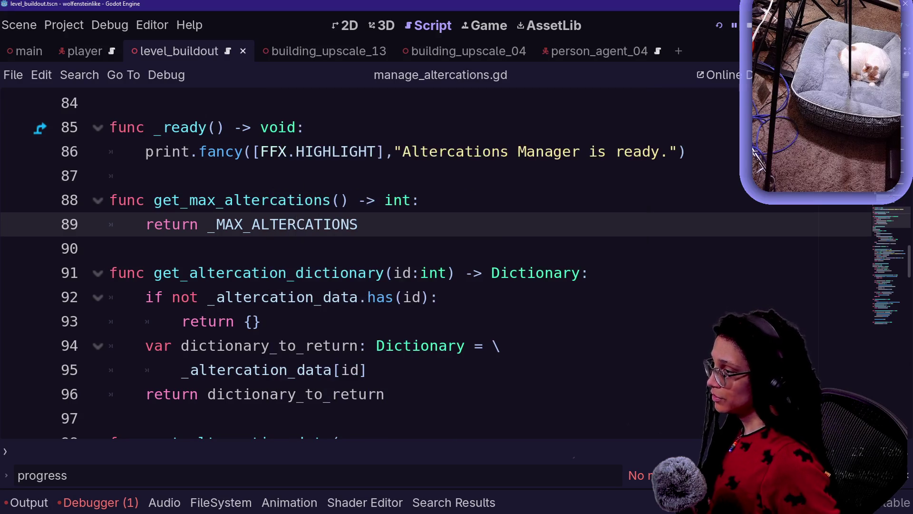
key(alt+Left)
key(alt+Left)
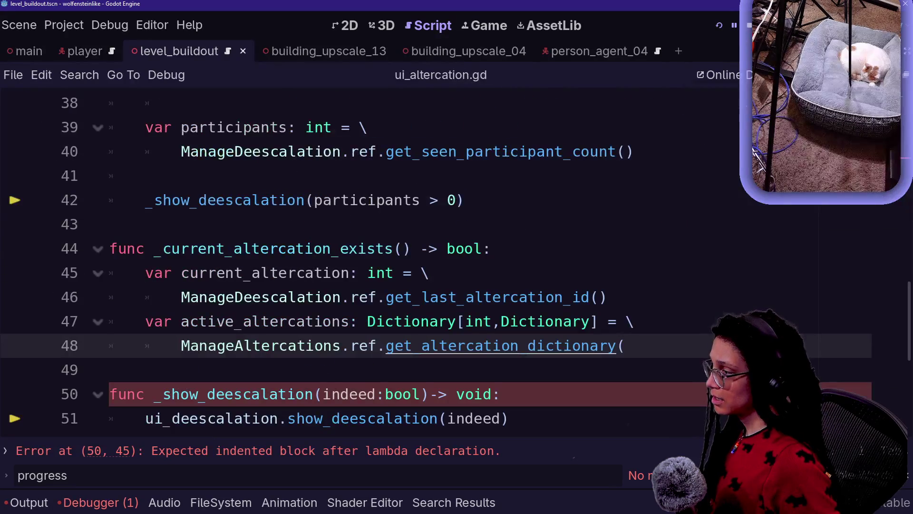
Step: Search all project files for '_process_', open a match, and hide the results panel
scroll(547, 345, down, 1)
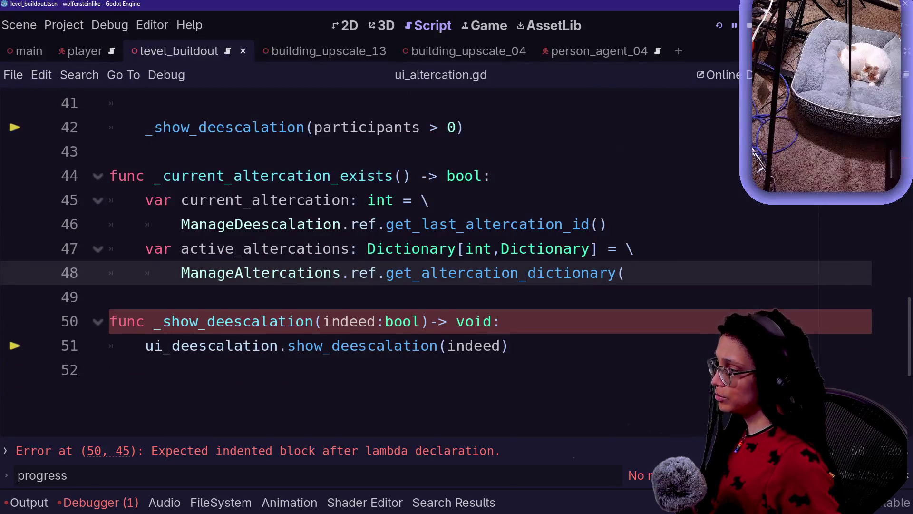
scroll(547, 345, up, 1)
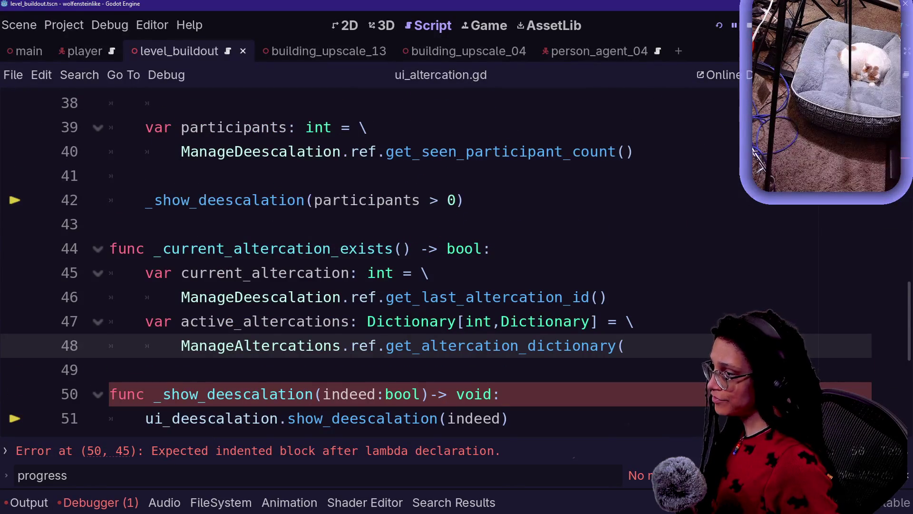
key(alt+Left)
key(alt+Left)
key(alt+Left)
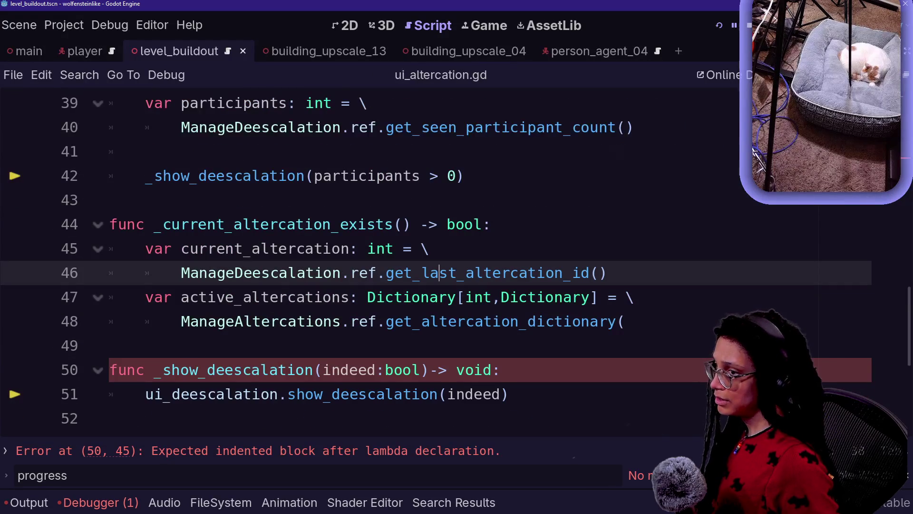
key(alt+Left)
key(ctrl+shift+f)
key(Return)
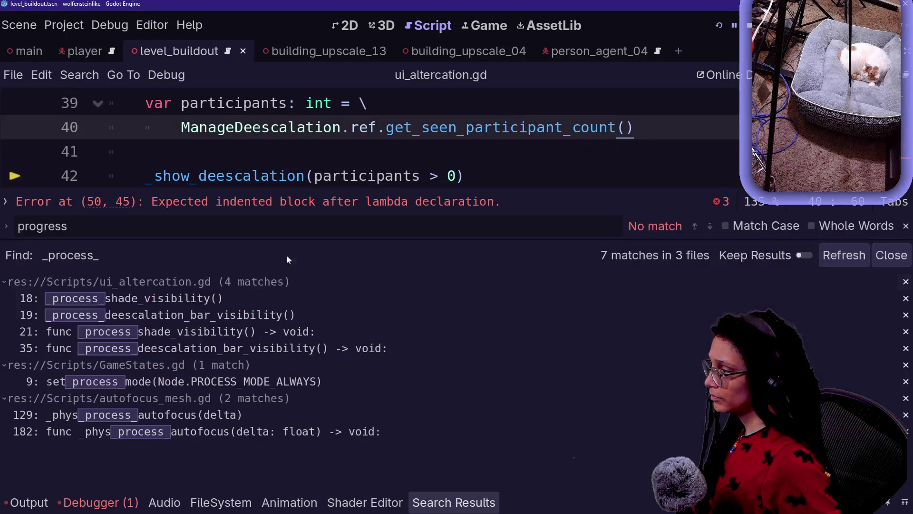
click(138, 315)
key(Down)
key(Down)
key(ctrl+j)
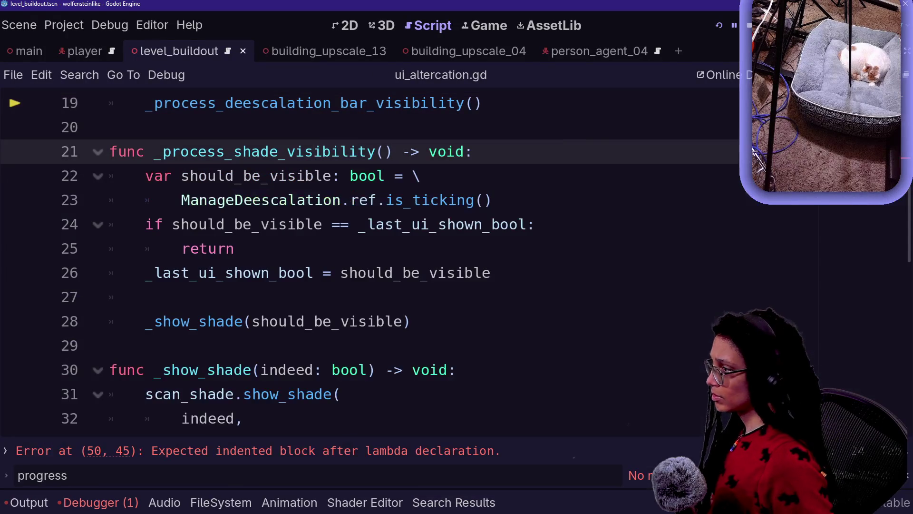
Step: Browse to _process_deescalation_bar_visibility near line 37 and place the caret after its early return
key(Down)
key(Down)
key(Down)
scroll(361, 262, up, 2)
scroll(361, 262, down, 4)
scroll(361, 261, down, 2)
scroll(362, 262, up, 2)
scroll(362, 262, down, 5)
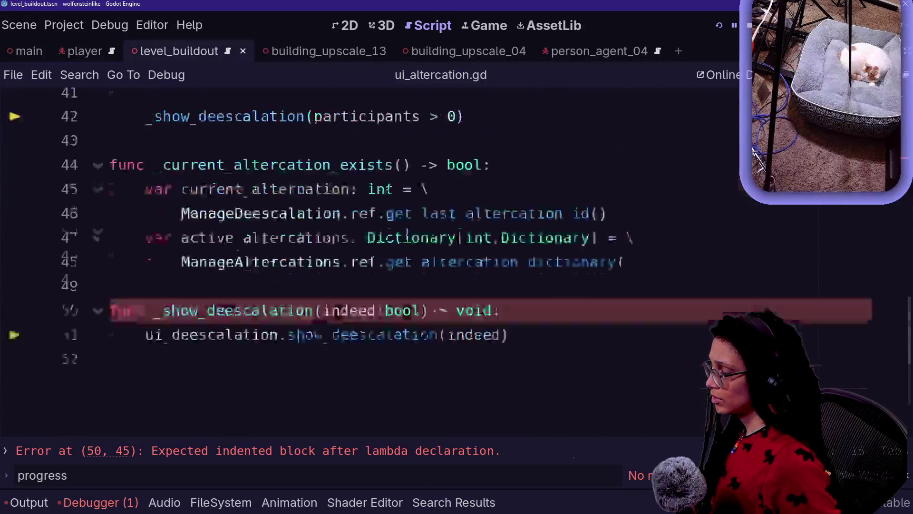
scroll(362, 262, down, 2)
scroll(438, 253, up, 15)
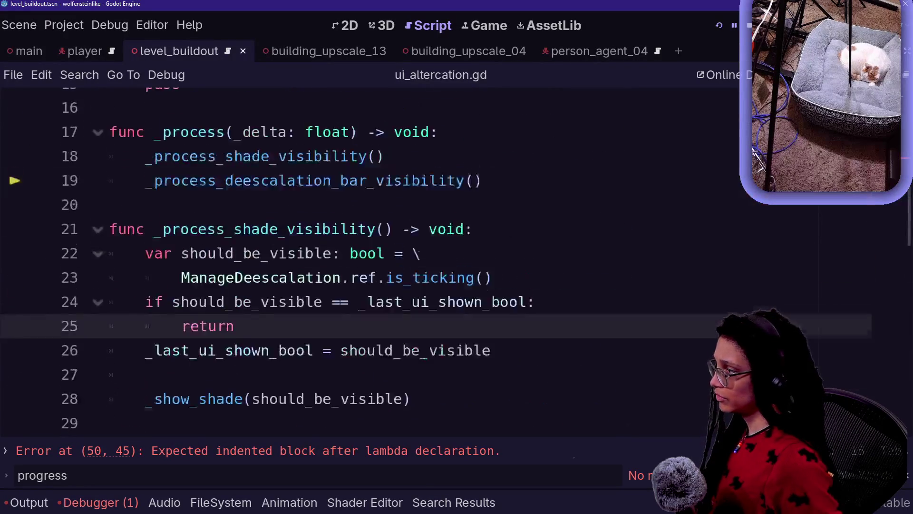
click(438, 253)
scroll(438, 253, down, 2)
click(320, 302)
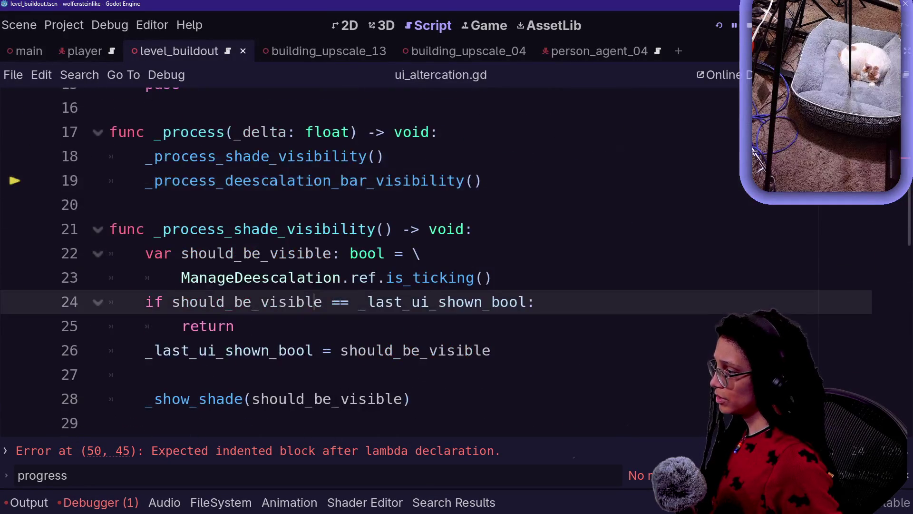
scroll(320, 302, down, 2)
scroll(320, 301, up, 2)
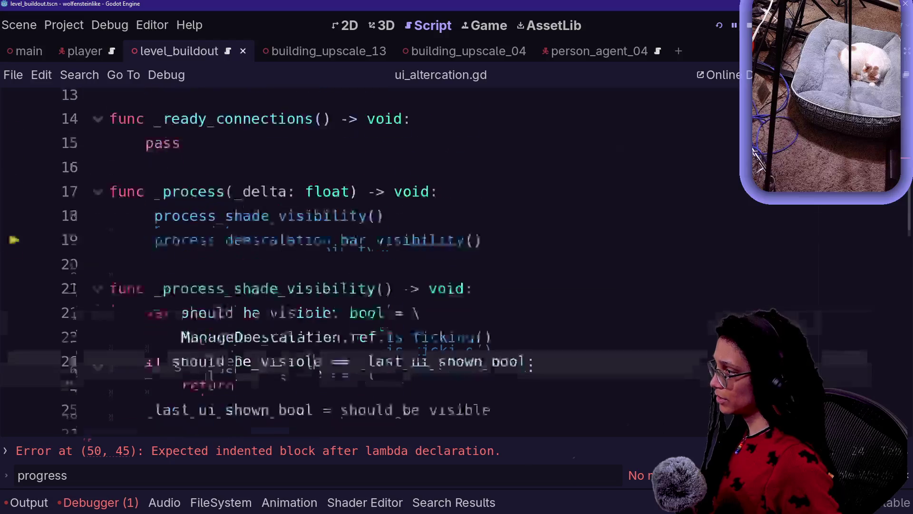
scroll(320, 302, down, 6)
click(235, 326)
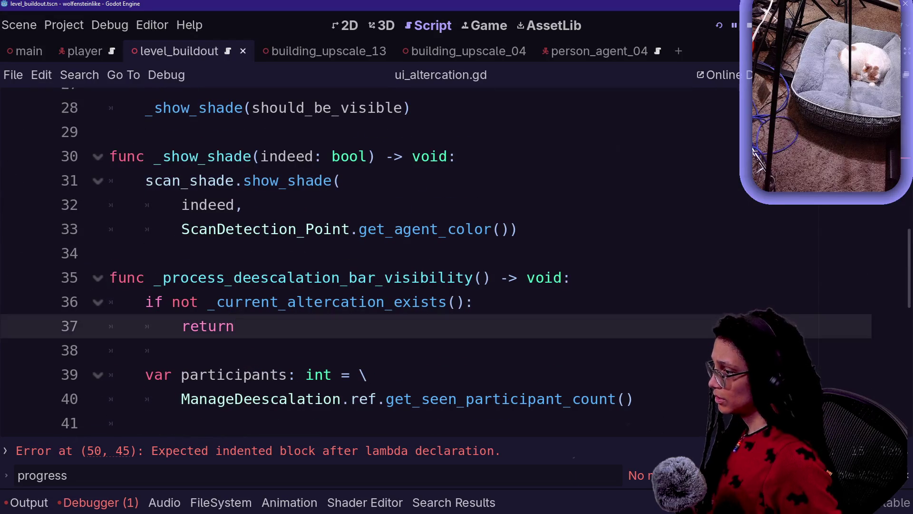
key(ctrl+f)
text(if)
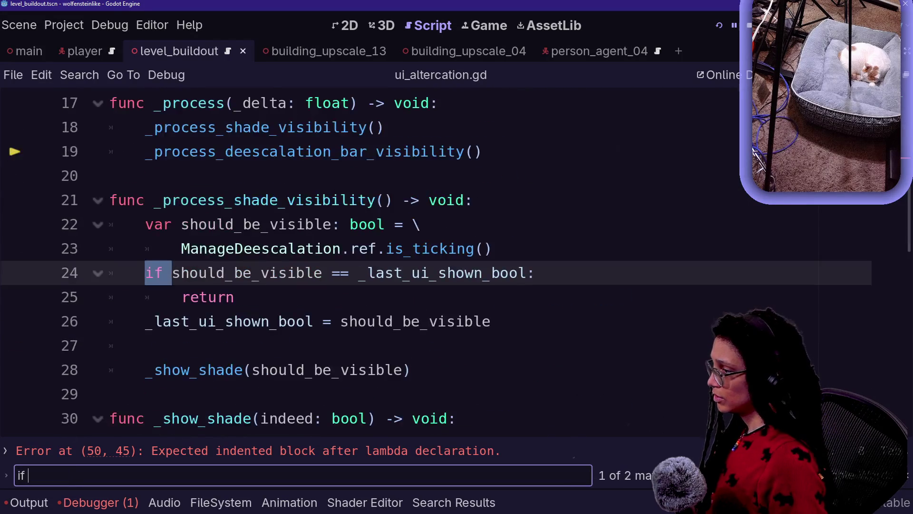
key(Return)
key(Return)
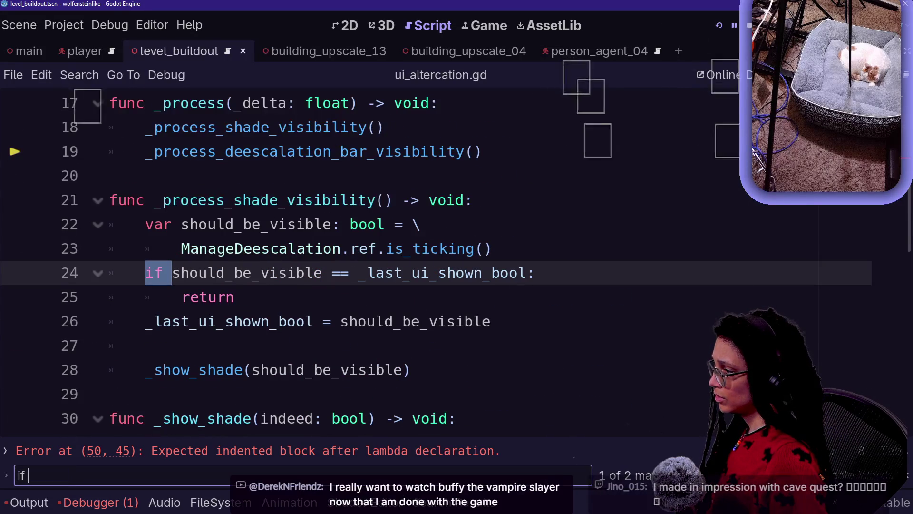
key(Return)
key(Return)
key(Return)
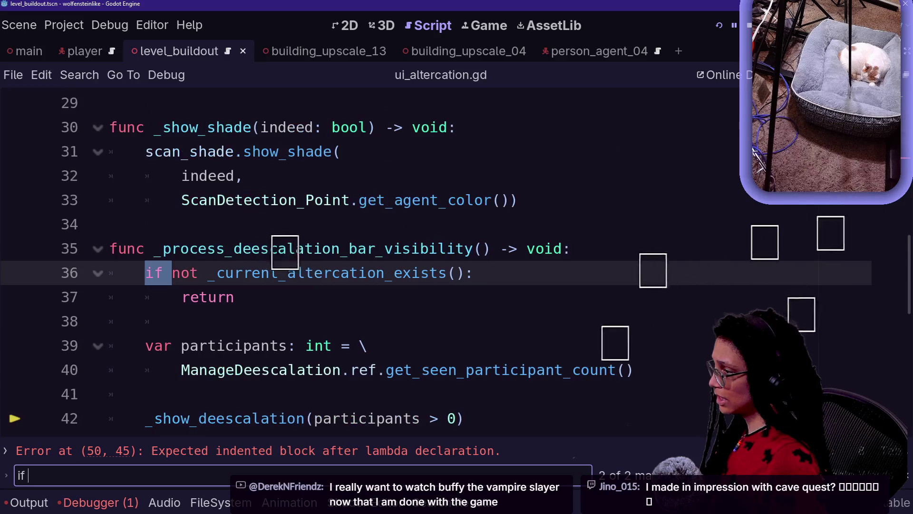
scroll(428, 261, down, 5)
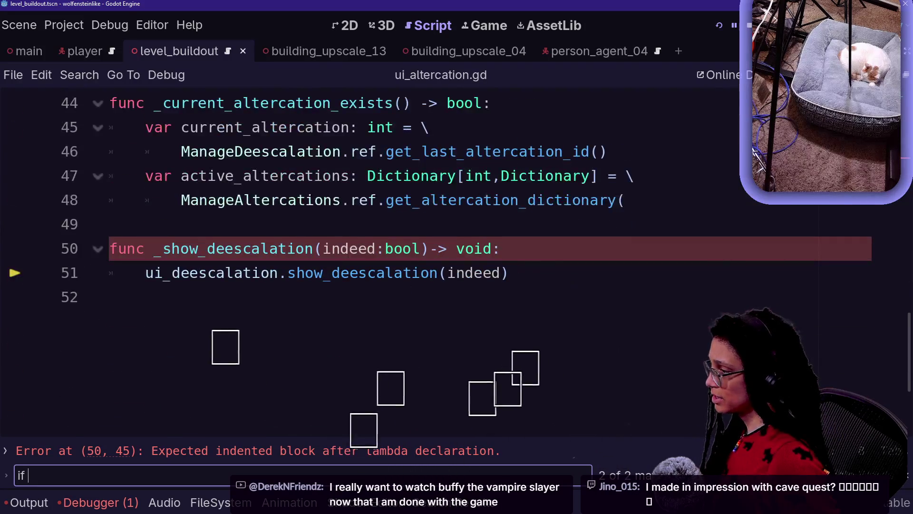
key(ctrl+shift+f)
key(Return)
text(_process_)
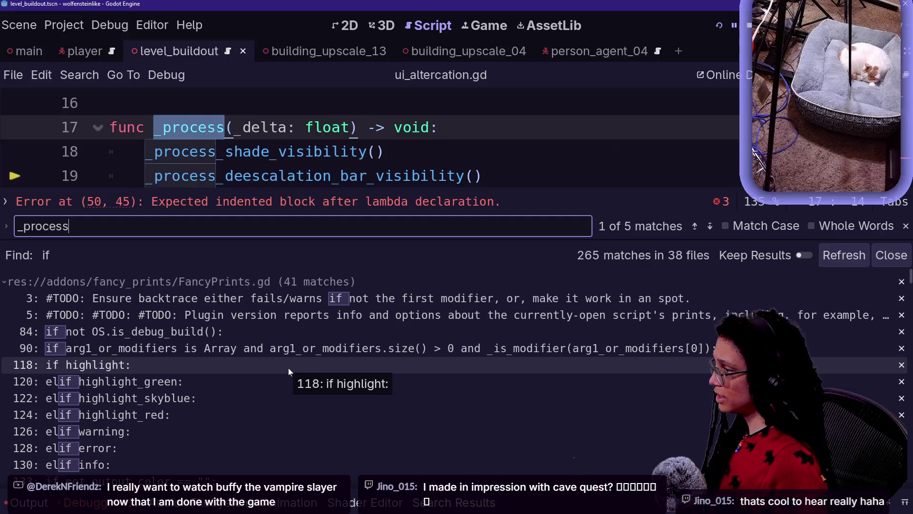
ctrl+click(333, 153)
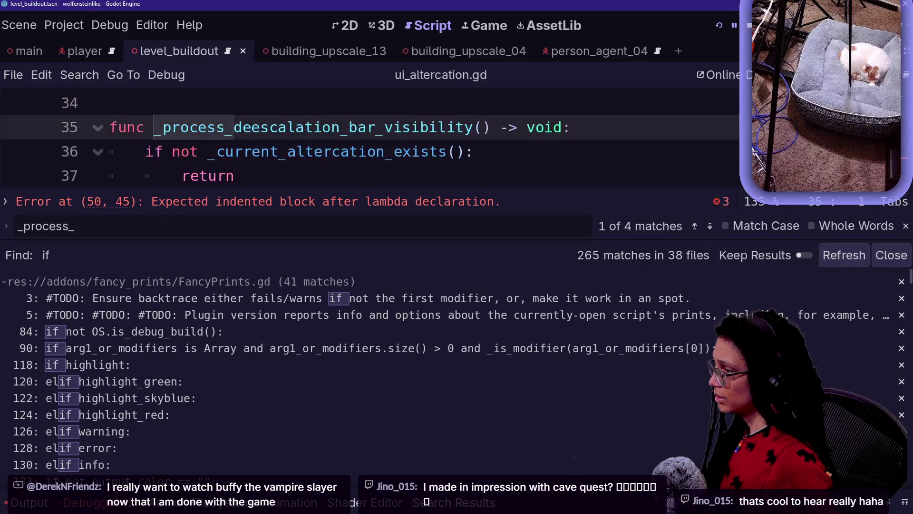
key(Down)
key(Down)
key(Down)
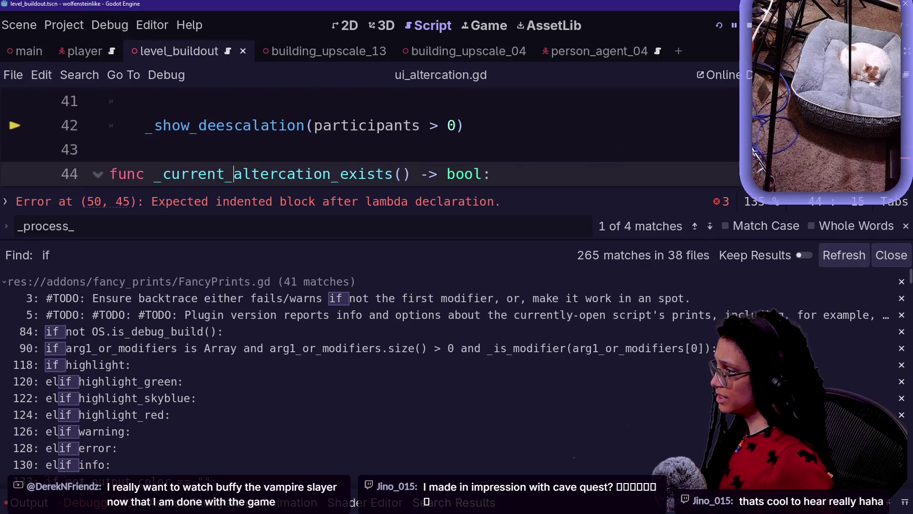
key(Up)
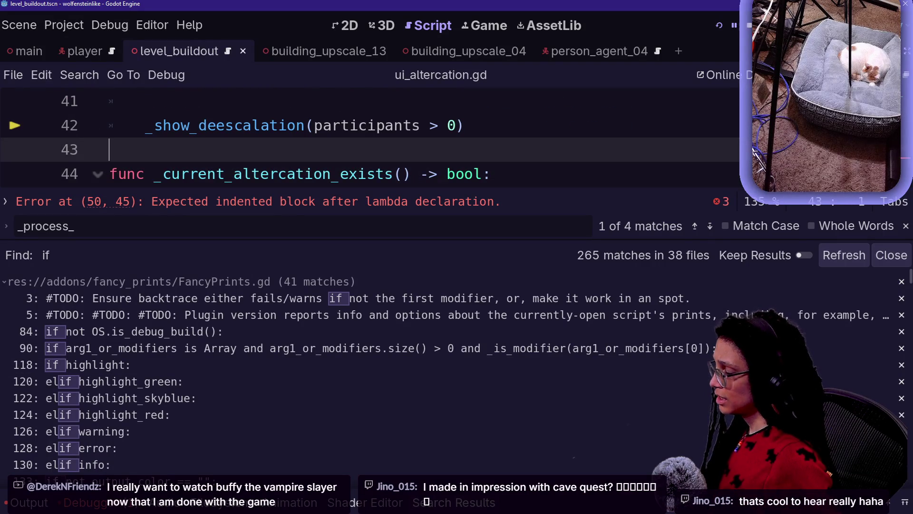
key(ctrl+shift+f)
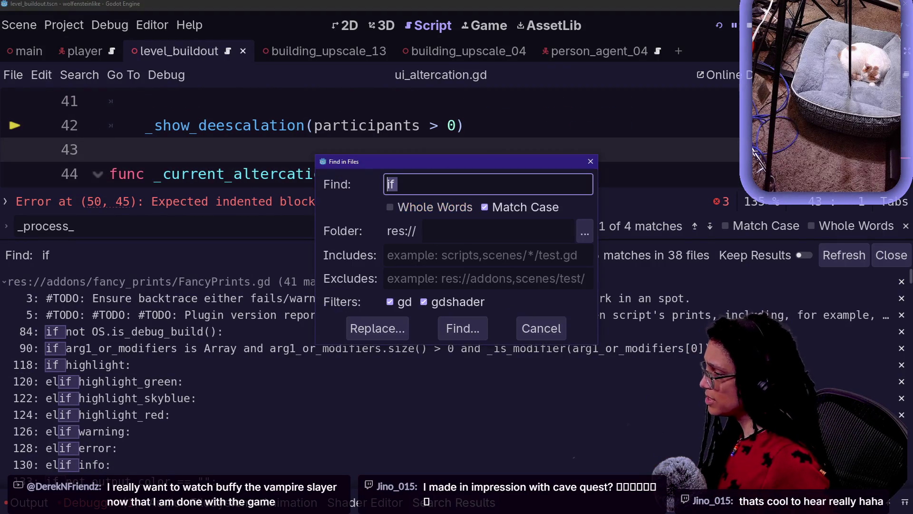
text(_process_)
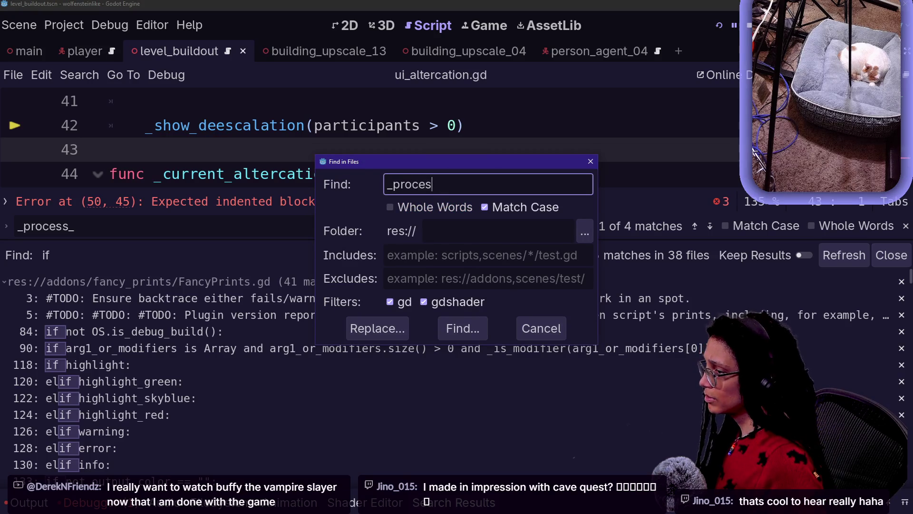
key(Return)
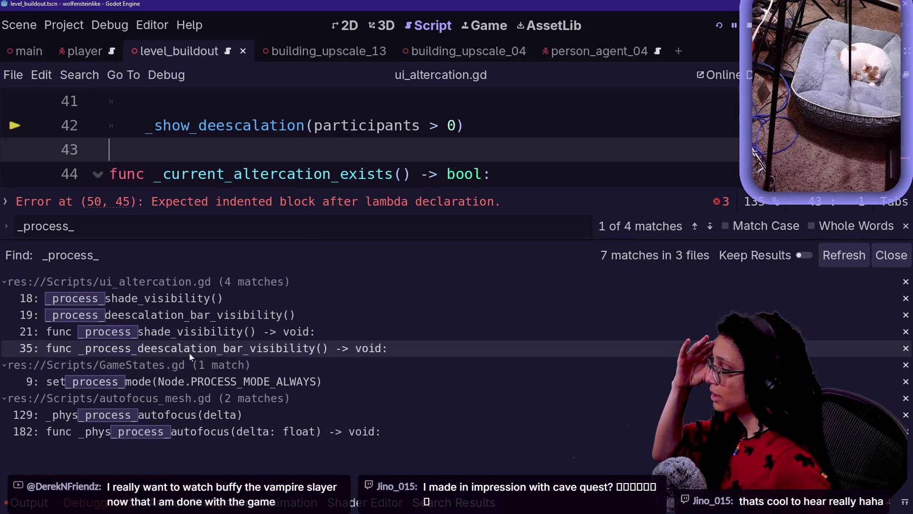
click(189, 353)
click(235, 151)
key(ctrl+j)
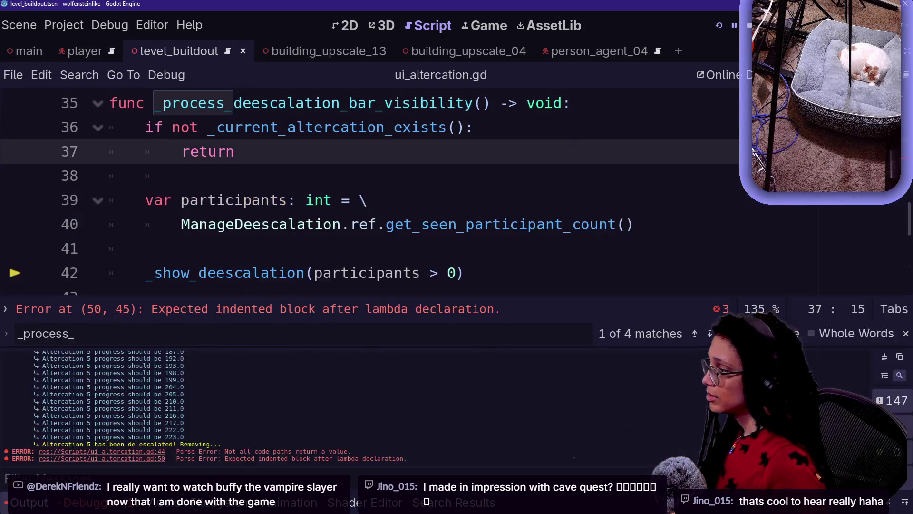
right_click(306, 317)
key(Escape)
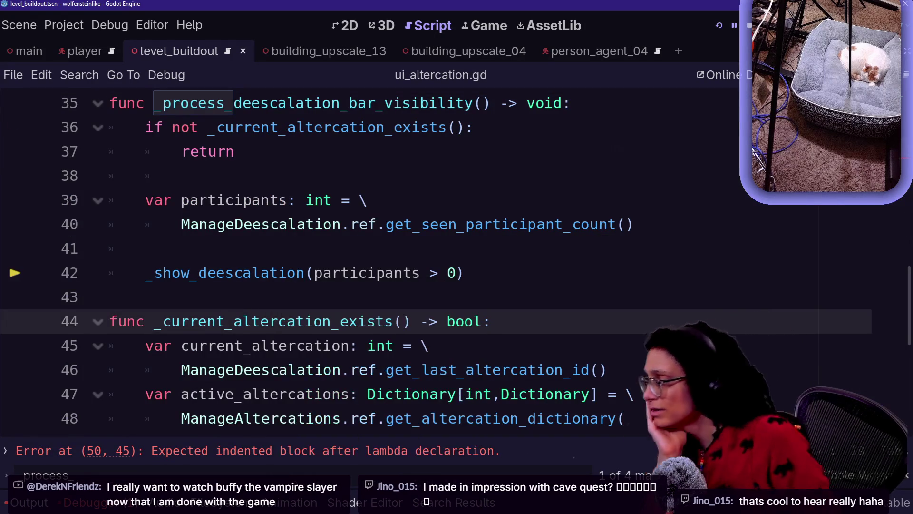
scroll(307, 317, up, 5)
scroll(333, 262, up, 2)
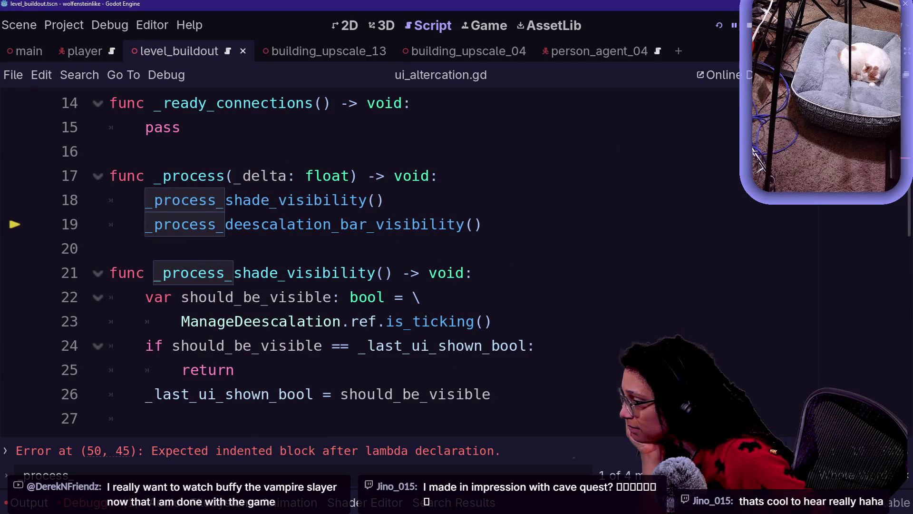
scroll(285, 314, up, 4)
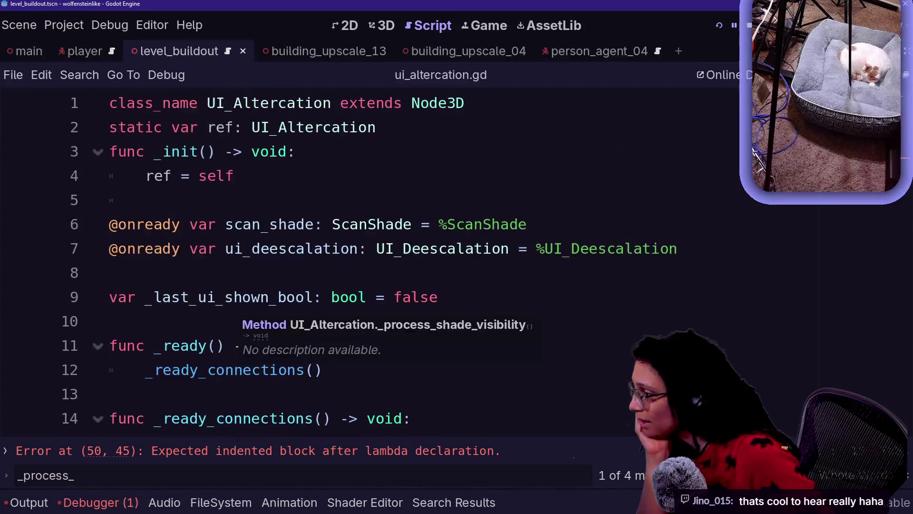
Step: Insert a space before the '->' return arrow in _show_deescalation's signature on line 50
scroll(333, 261, down, 12)
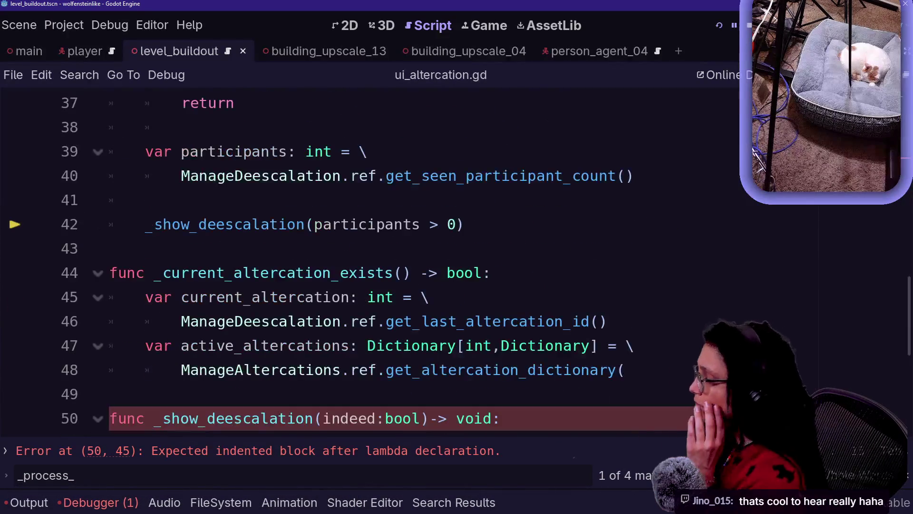
scroll(333, 261, down, 1)
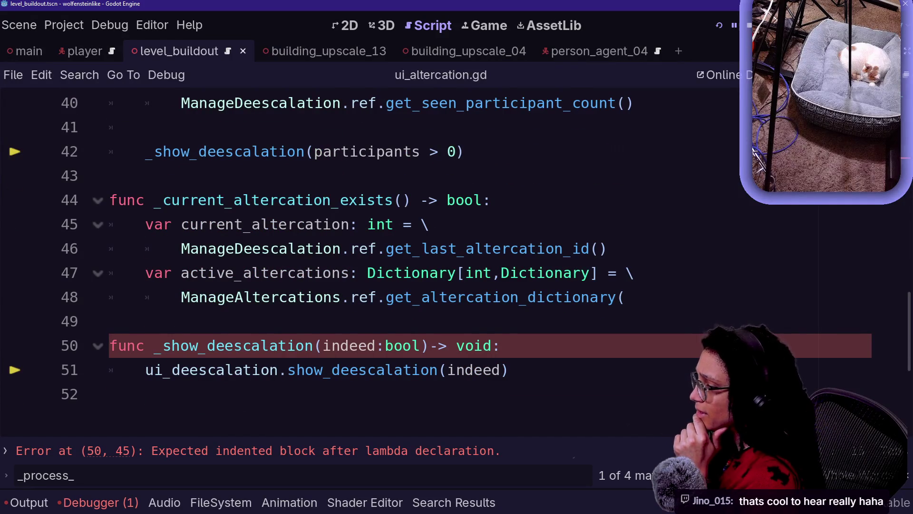
scroll(333, 262, down, 1)
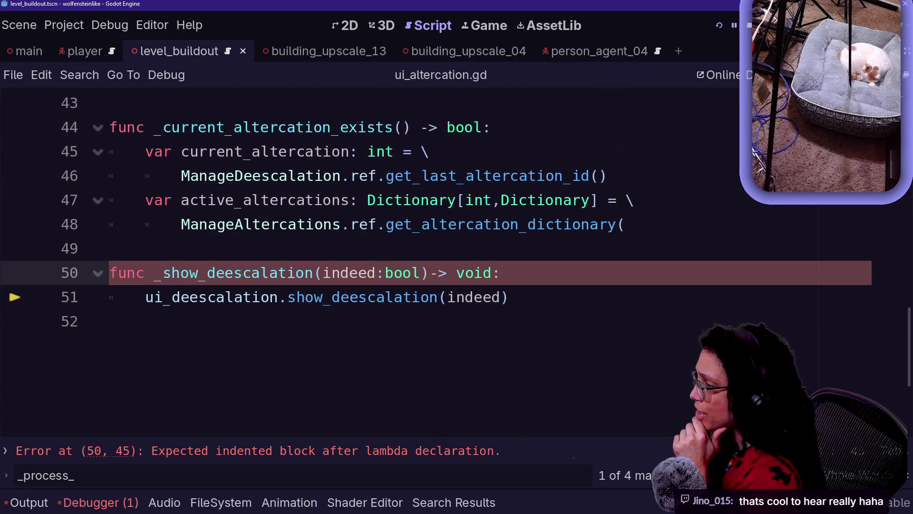
click(110, 321)
click(411, 297)
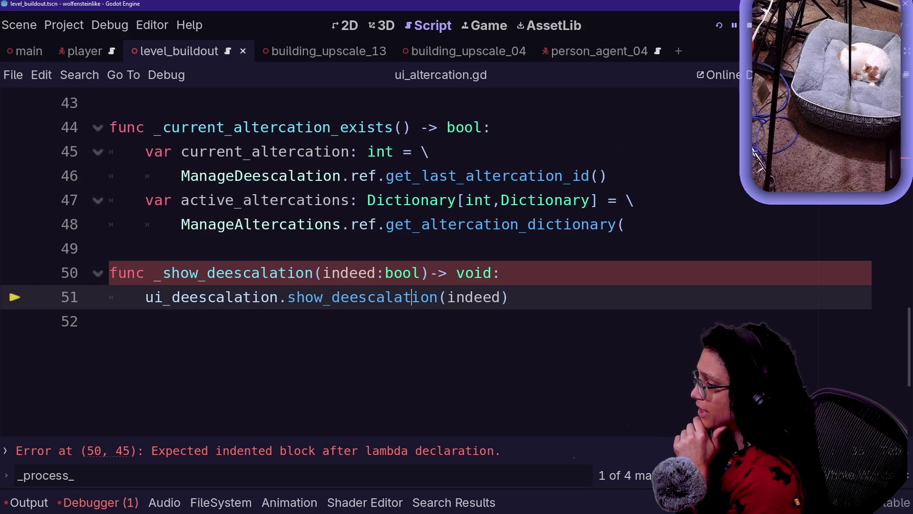
click(429, 273)
key(Up)
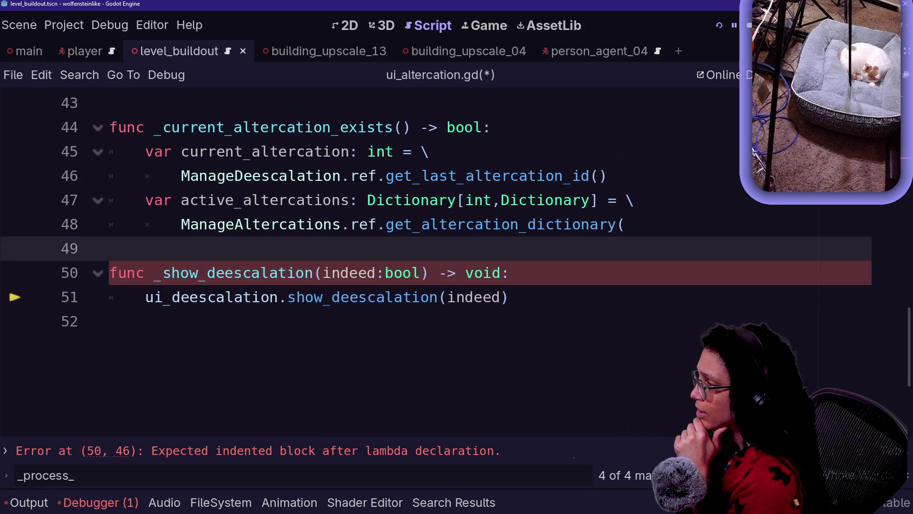
Step: Add an indented blank line after the open get_altercation_dictionary( call on line 48
click(625, 224)
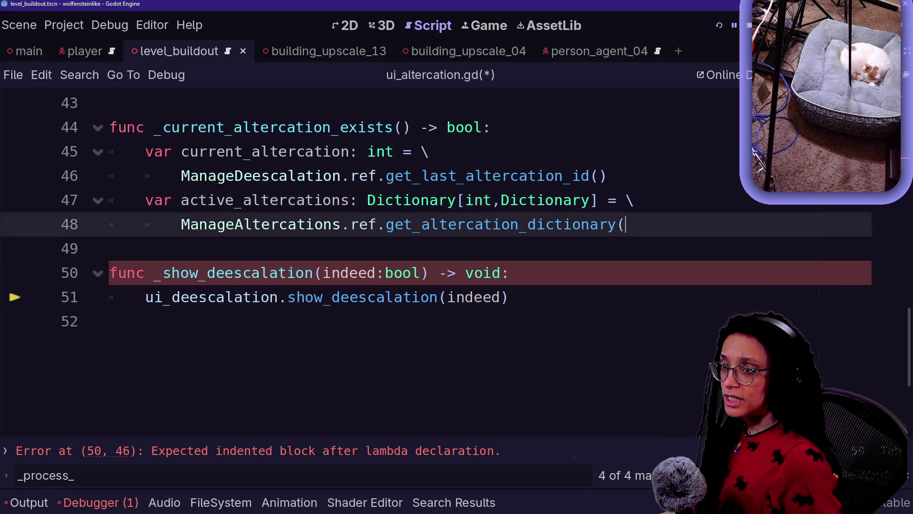
drag(351, 224, 626, 224)
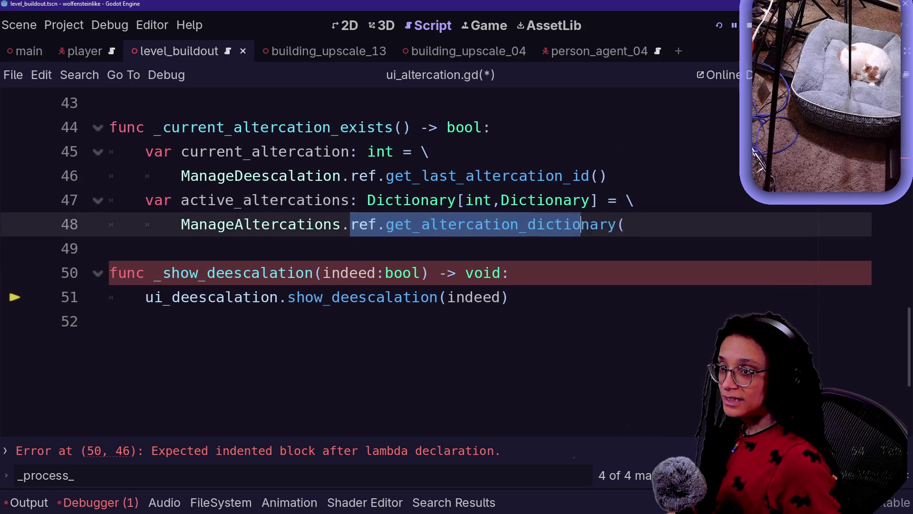
click(626, 224)
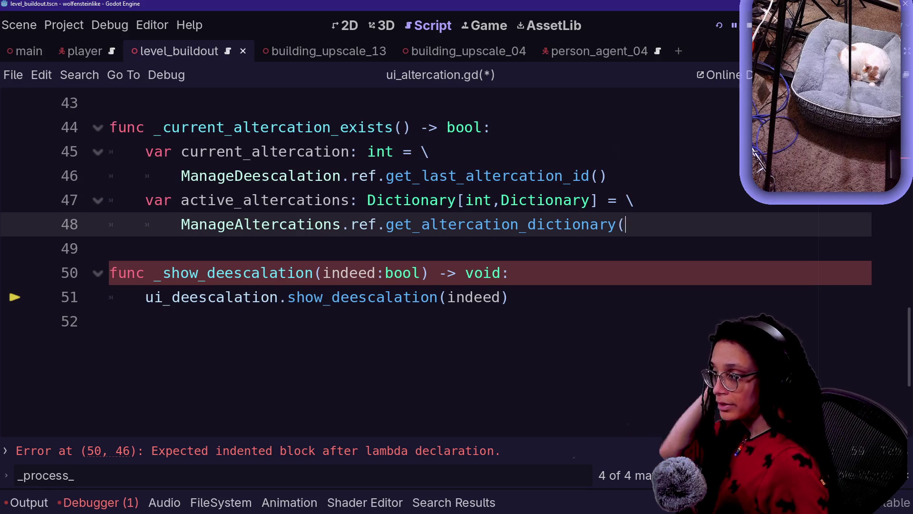
key(Return)
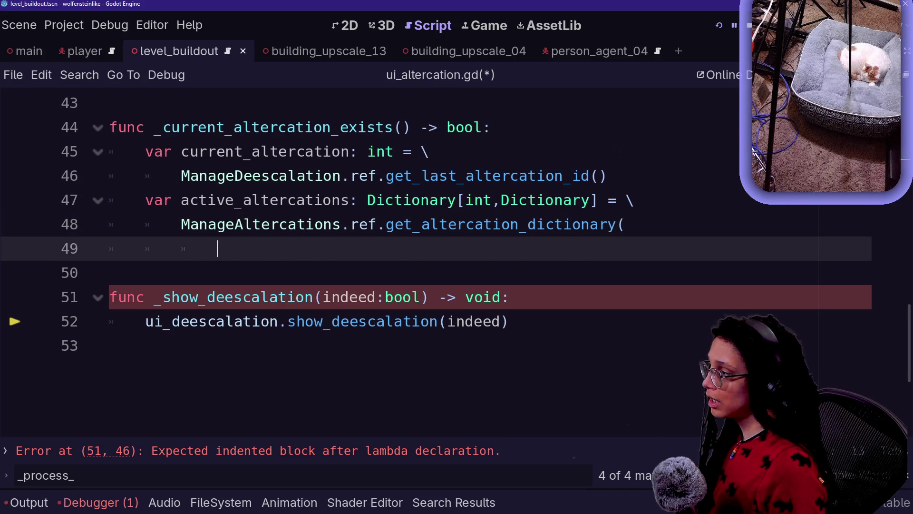
Step: Pass current_altercation_id to get_altercation_dictionary, renaming the line 45 variable too, and close the call
text(curre)
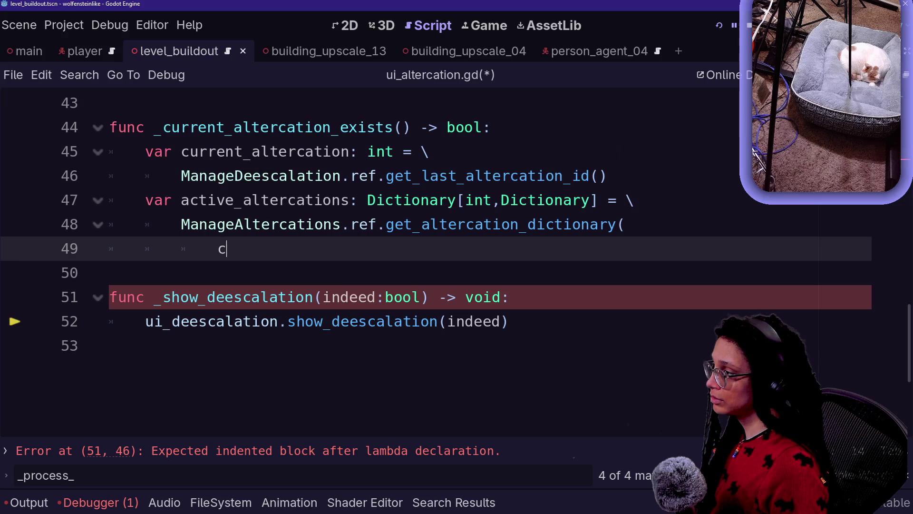
key(Return)
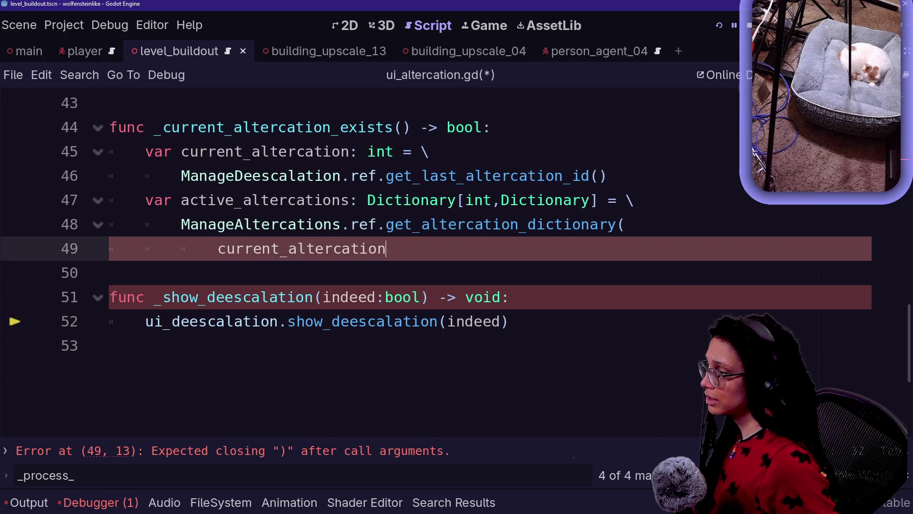
click(350, 151)
text(id)
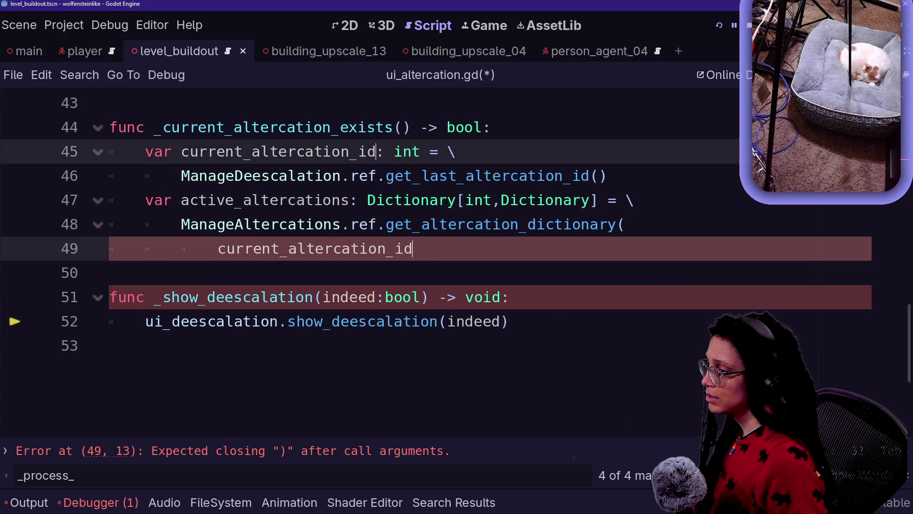
key(Escape)
text())
Step: Add 'return active_altercations' at function level with a blank line above it
key(Return)
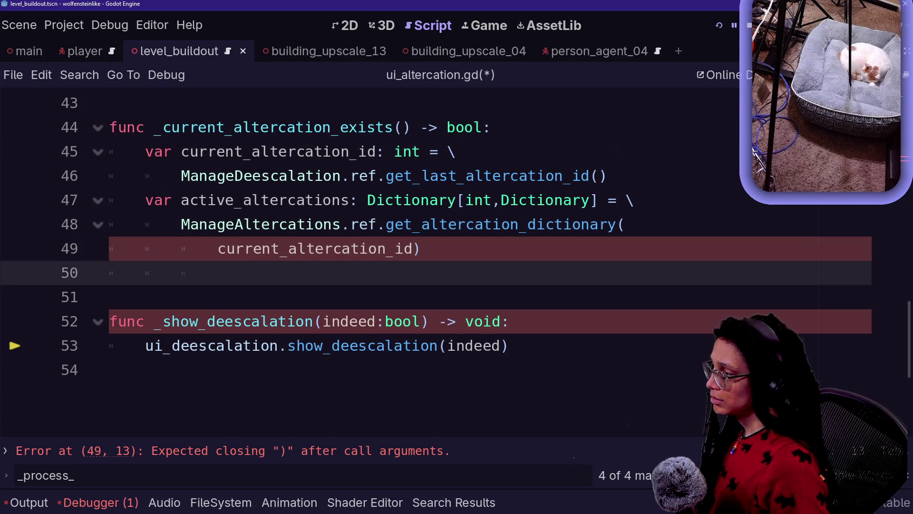
key(BackSpace)
text(if)
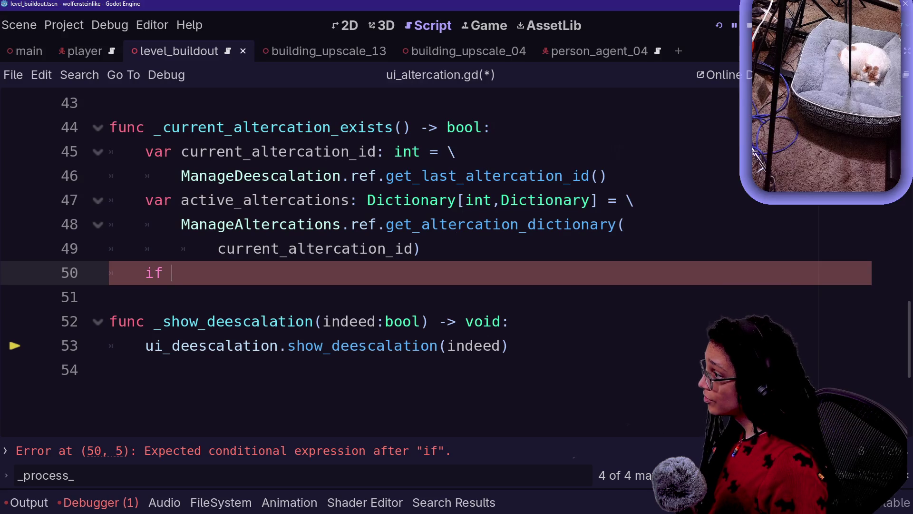
key(BackSpace)
key(BackSpace)
text(rn )
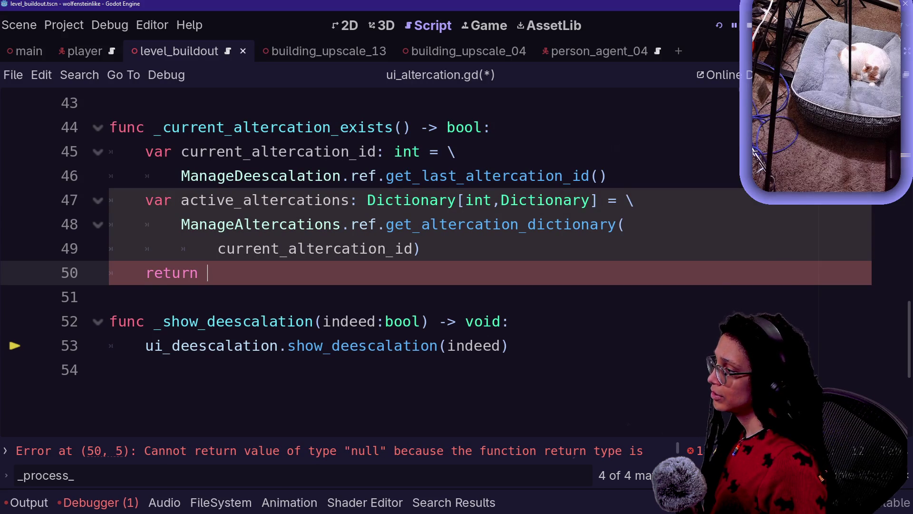
text(act)
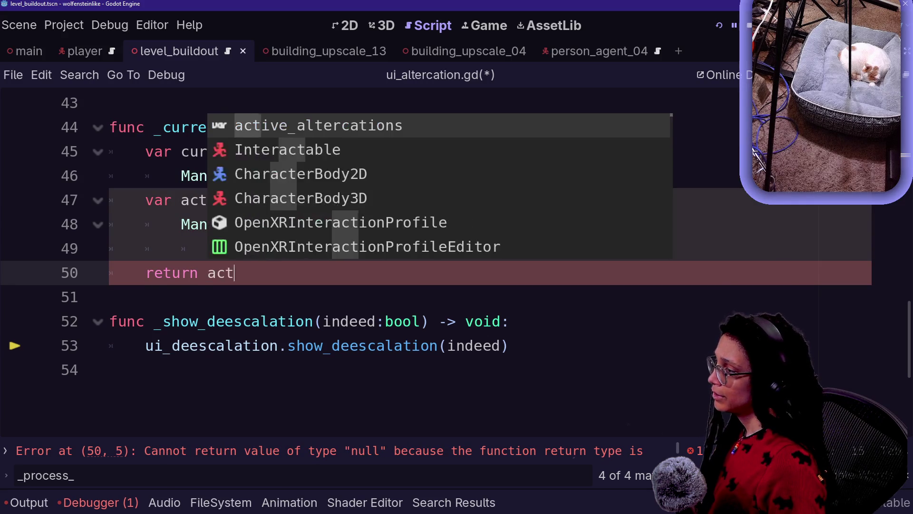
text(iv)
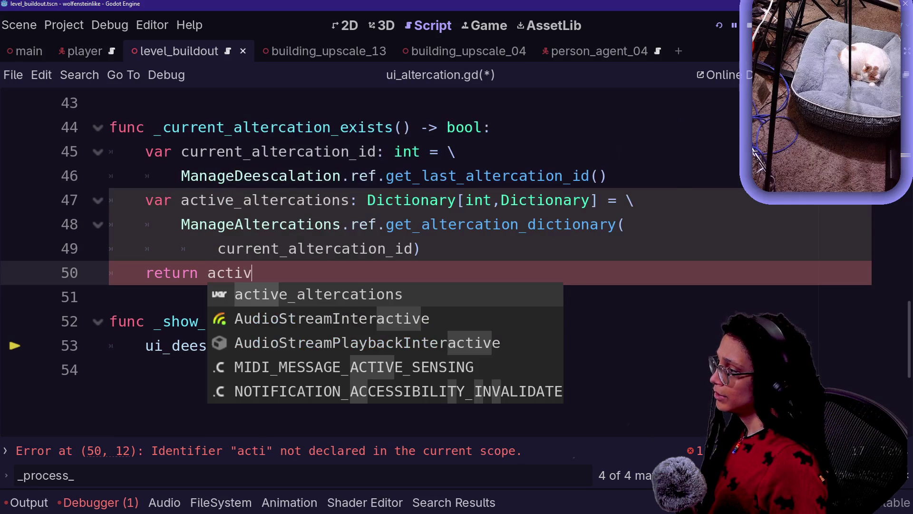
key(Return)
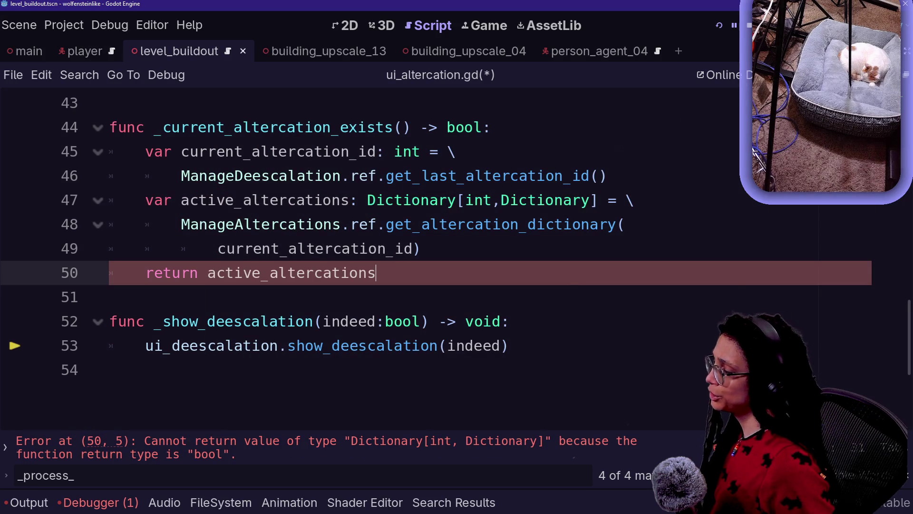
key(ctrl+shift+Return)
text(v)
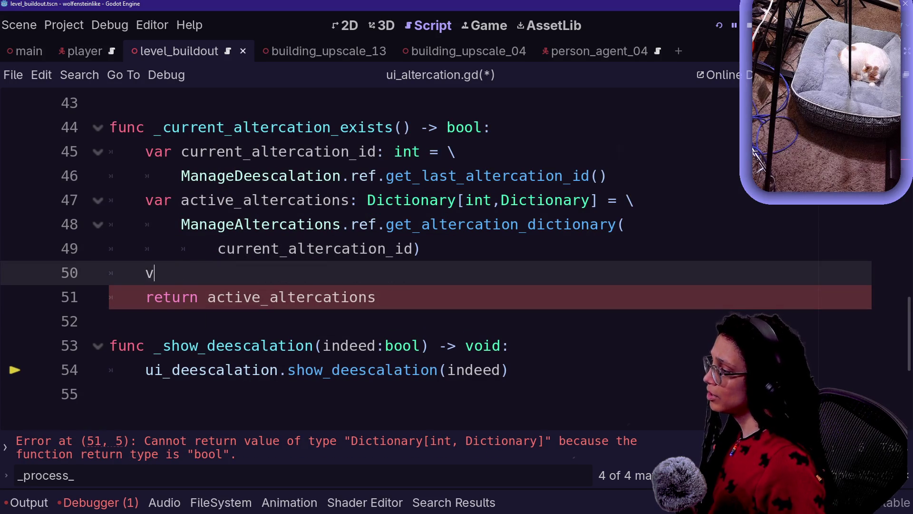
key(BackSpace)
Step: Try a bool type with an 'as bool' cast, then revert to Dictionary[int,Dictionary]
drag(367, 200, 589, 200)
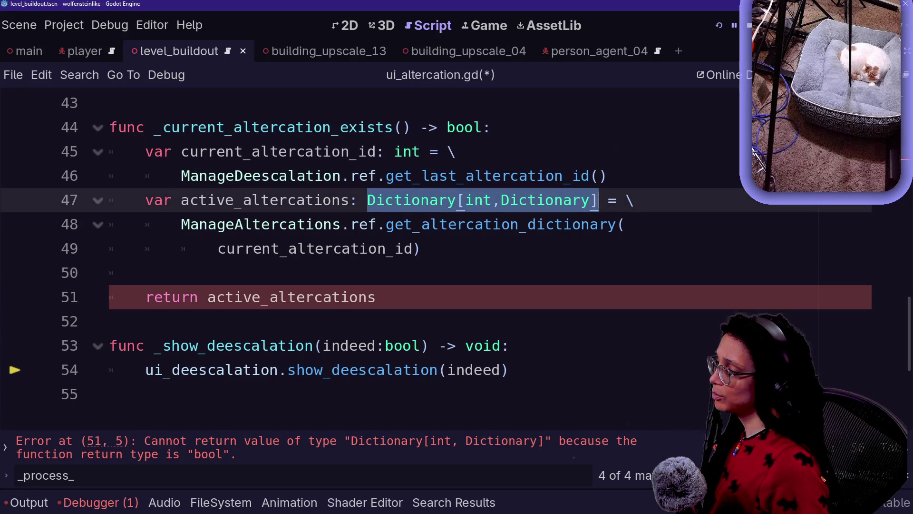
text(bpp)
key(BackSpace)
key(BackSpace)
text(ool)
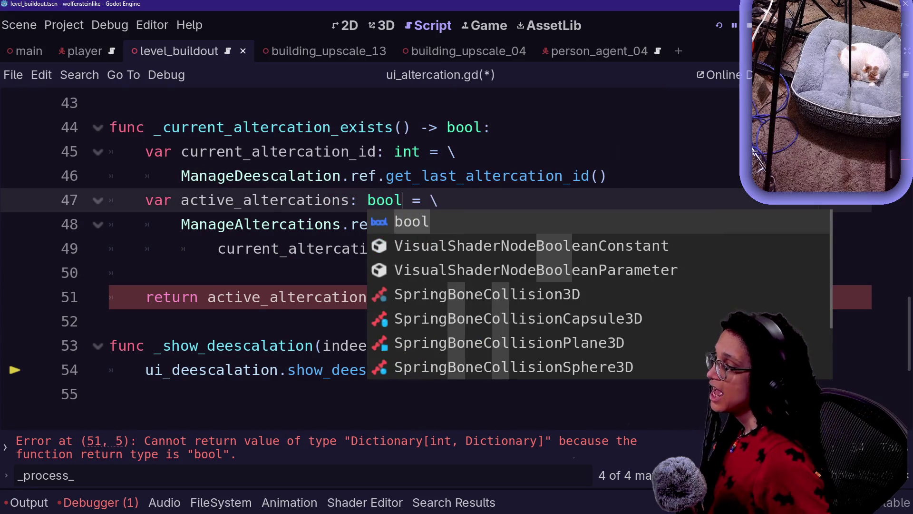
key(Escape)
click(421, 249)
text(as bool)
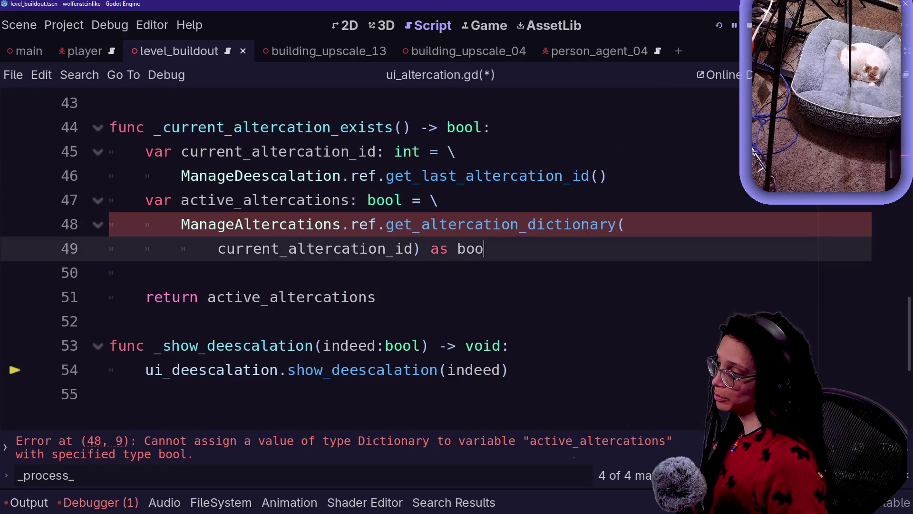
key(Escape)
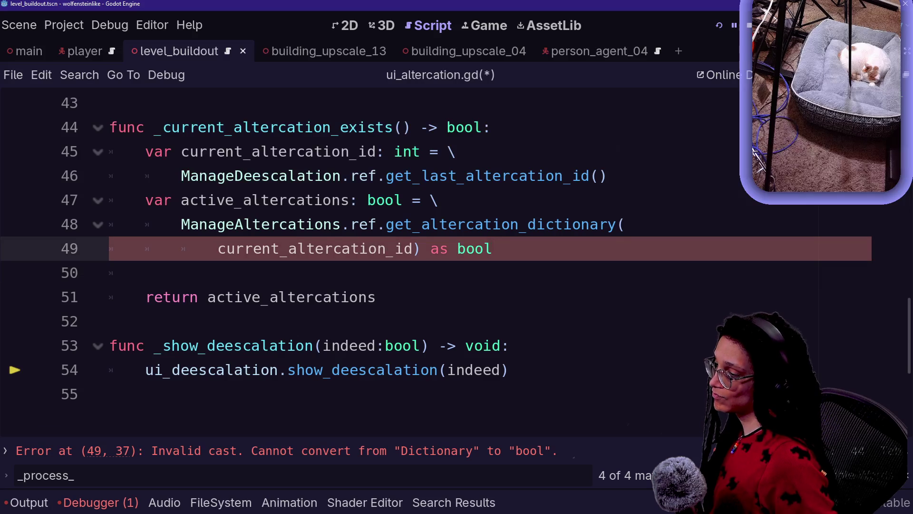
key(ctrl+z)
key(ctrl+z)
key(ctrl+z)
key(BackSpace)
key(BackSpace)
text(Dictionary[int,Dictionary])
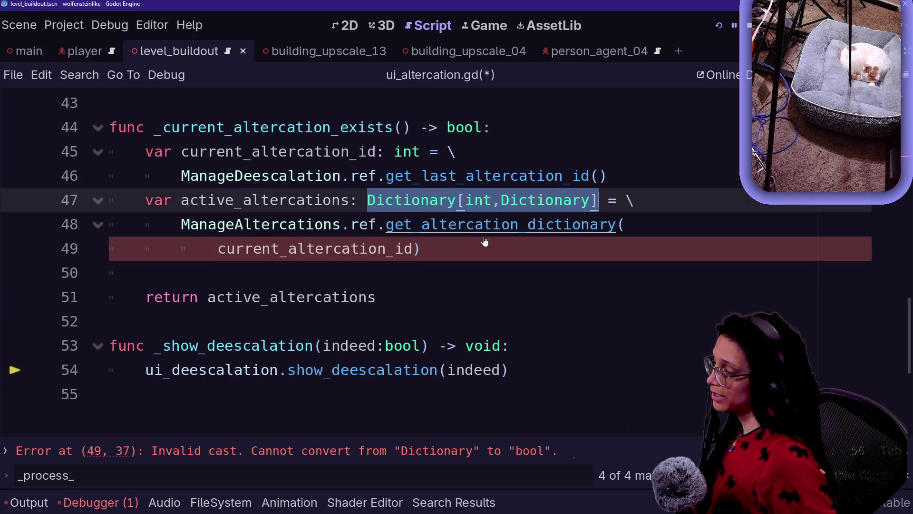
key(Down)
key(Down)
key(Down)
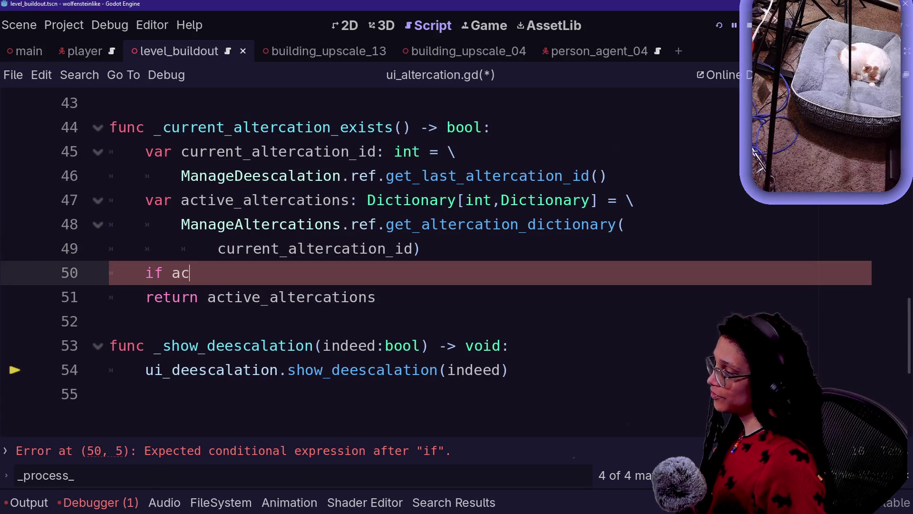
Step: Complete 'if active_altercations:' with 'return true' inside the block
text(tive)
key(Return)
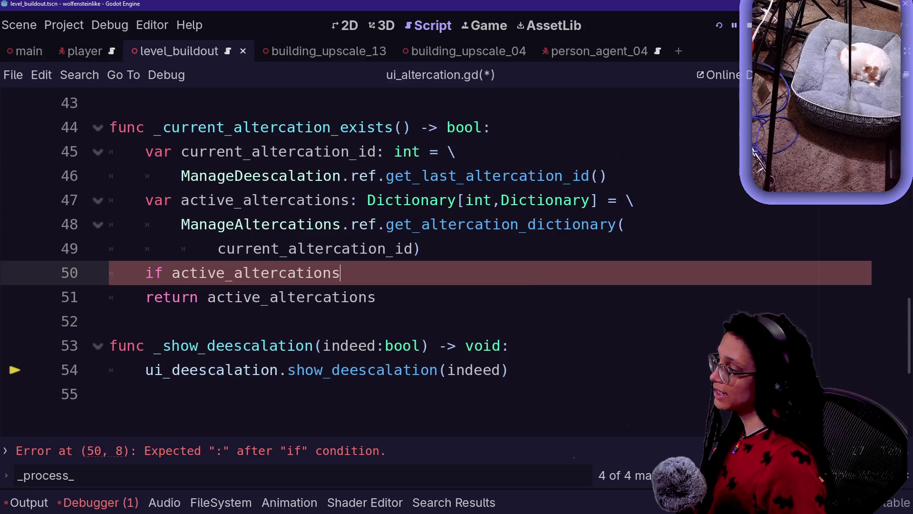
text(:)
key(Return)
text(return true)
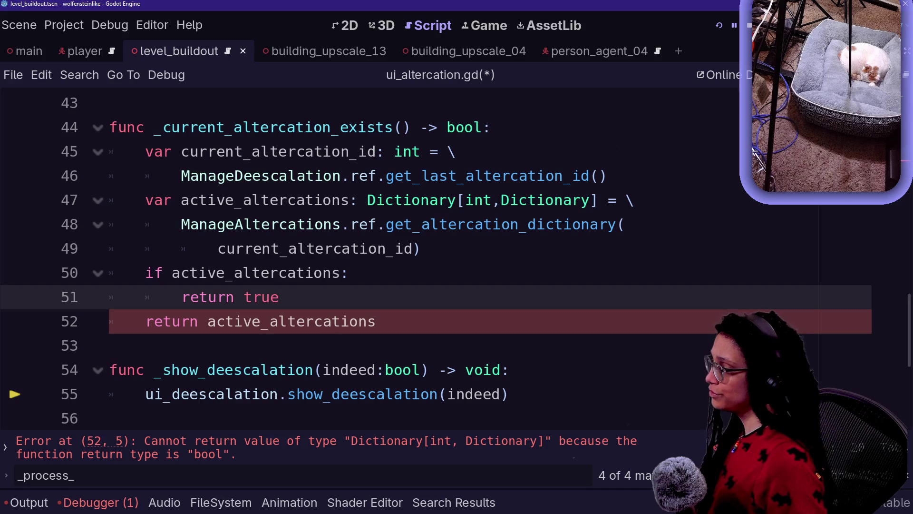
key(Return)
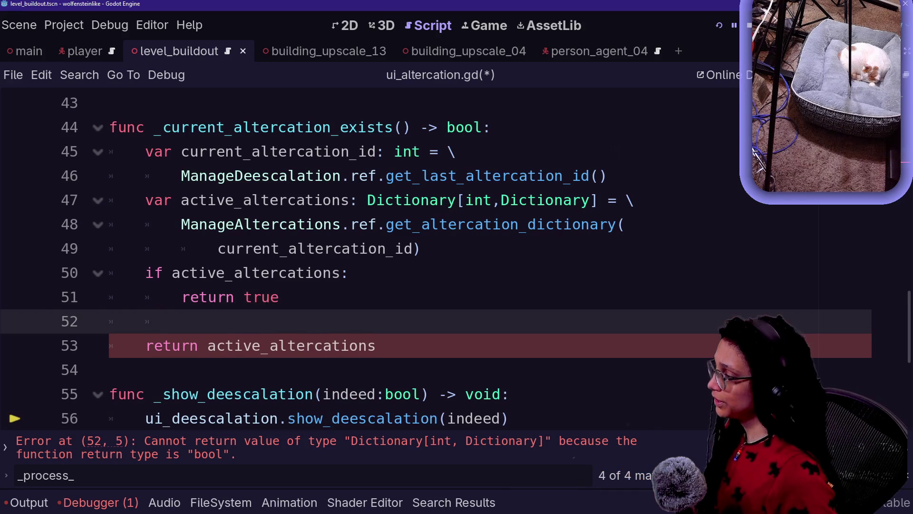
key(BackSpace)
key(BackSpace)
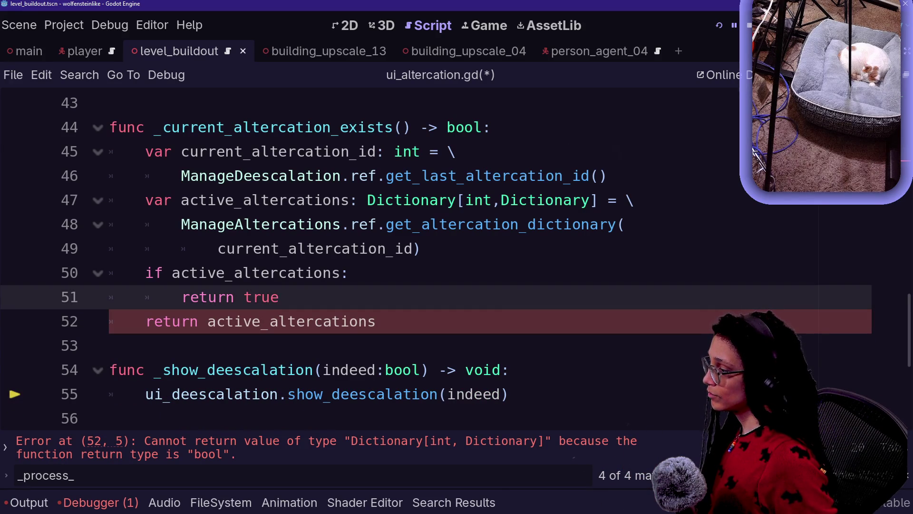
Step: Change the final return to 'return false' and save ui_altercation.gd
double_click(206, 321)
text(false)
click(145, 224)
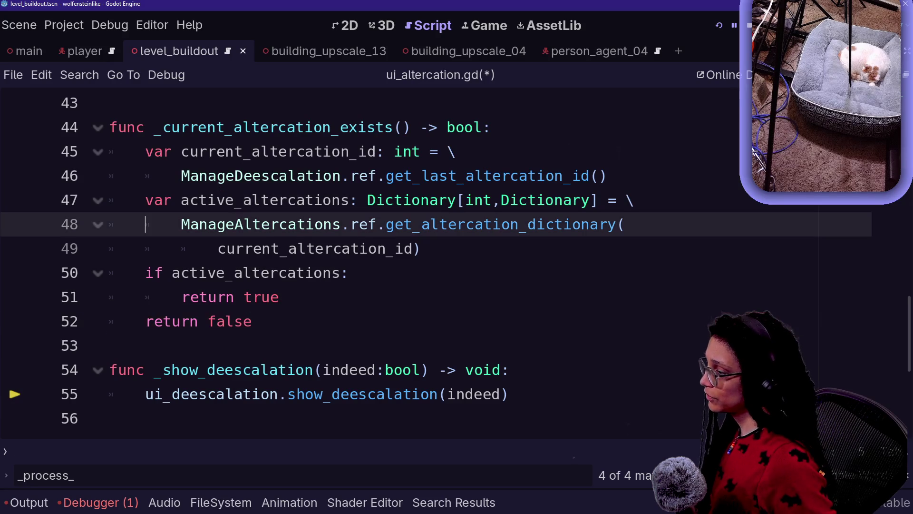
key(ctrl+s)
scroll(415, 252, up, 4)
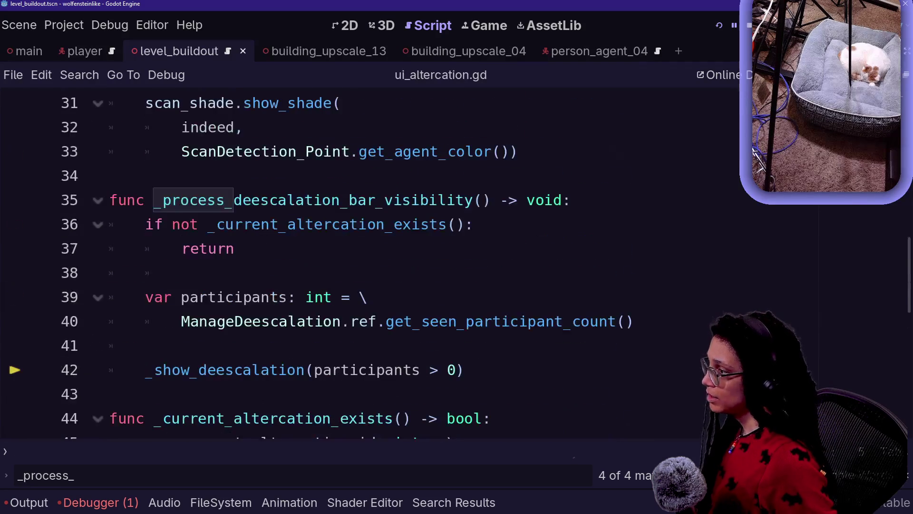
scroll(361, 261, down, 2)
scroll(361, 262, up, 2)
scroll(257, 321, down, 1)
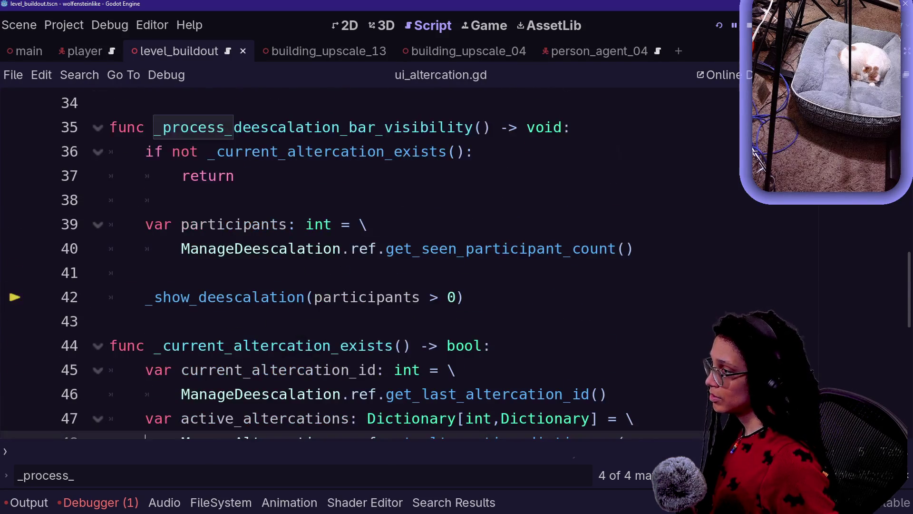
key(Down)
key(Down)
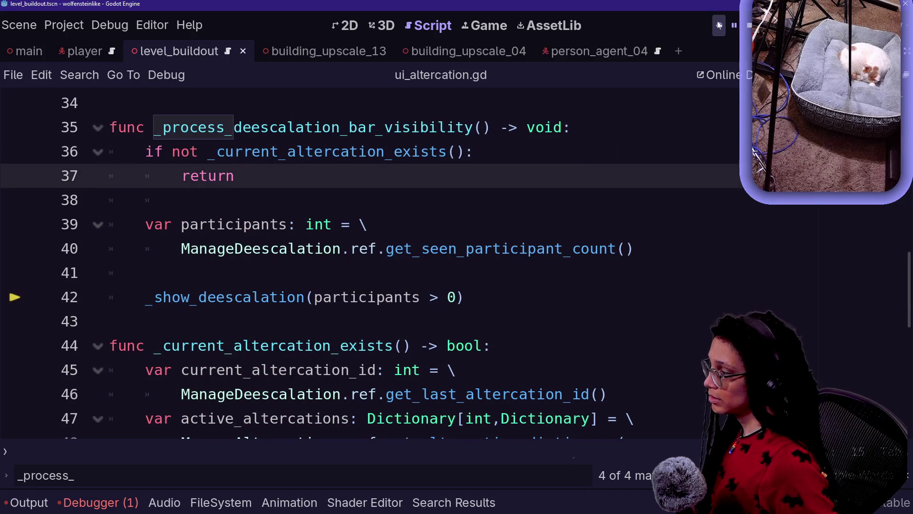
Step: Run the game, strip [int,Dictionary] from line 47's type to leave plain Dictionary, and rerun
click(718, 26)
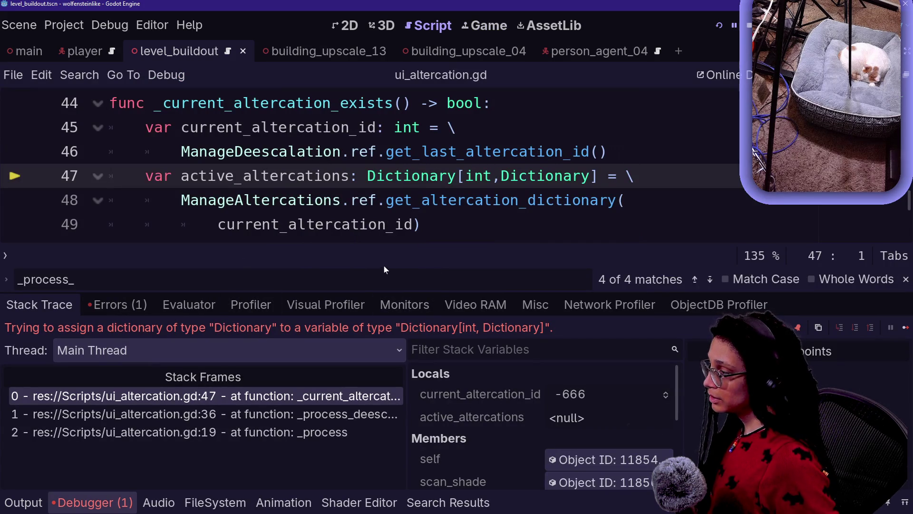
drag(456, 176, 590, 176)
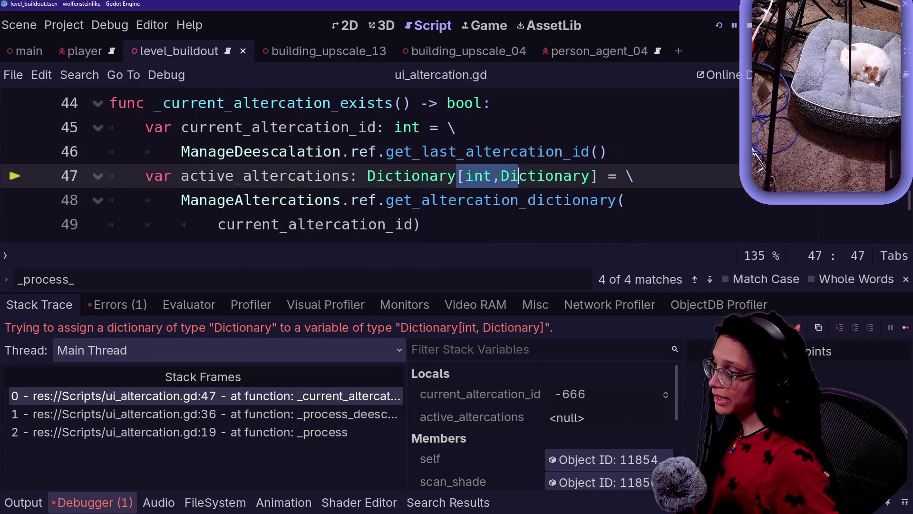
key(BackSpace)
click(718, 25)
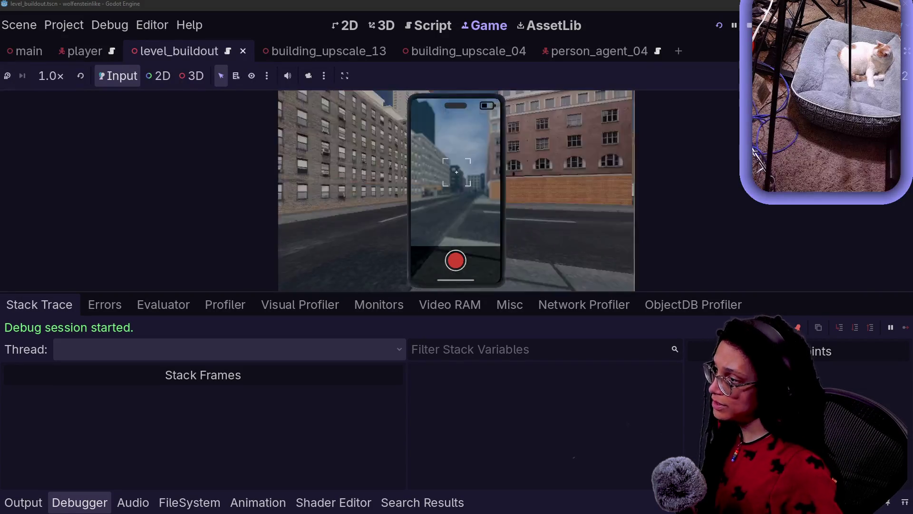
Step: Turn the in-game phone to landscape with R and briefly check the Output log as the bar fills
key(r)
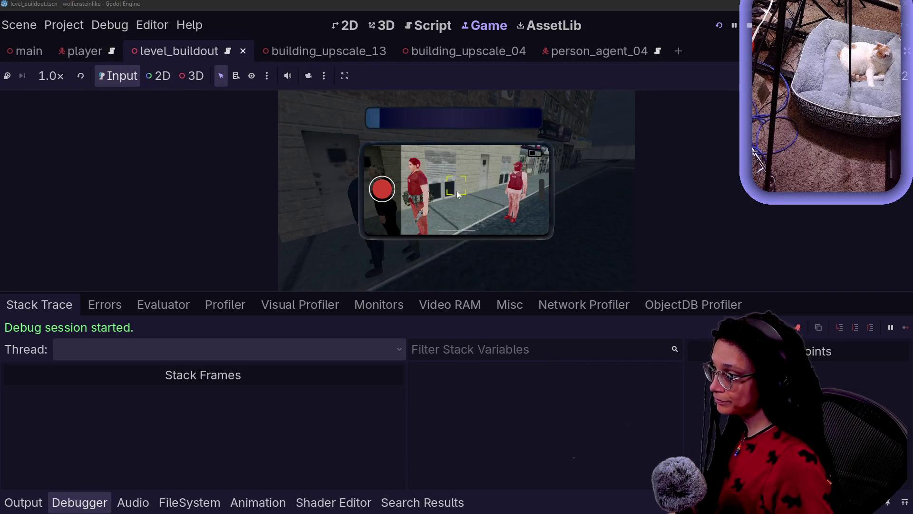
key(alt+o)
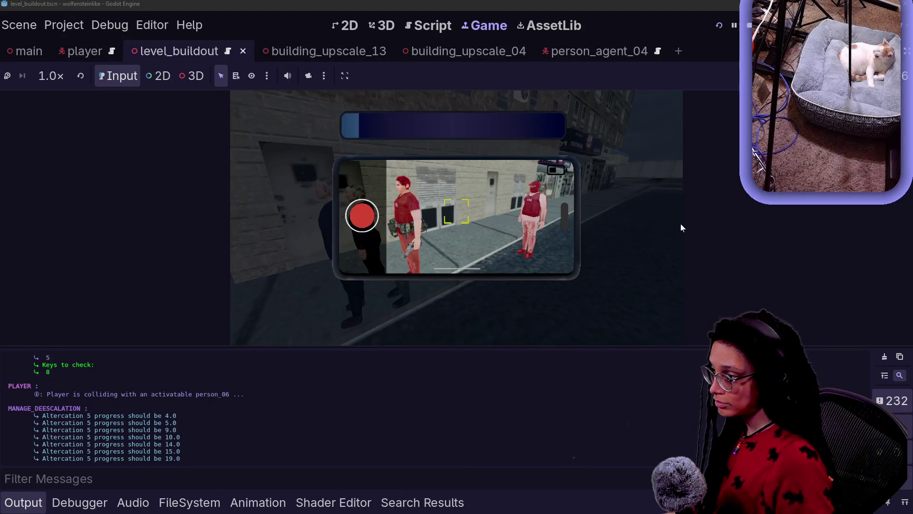
key(alt+o)
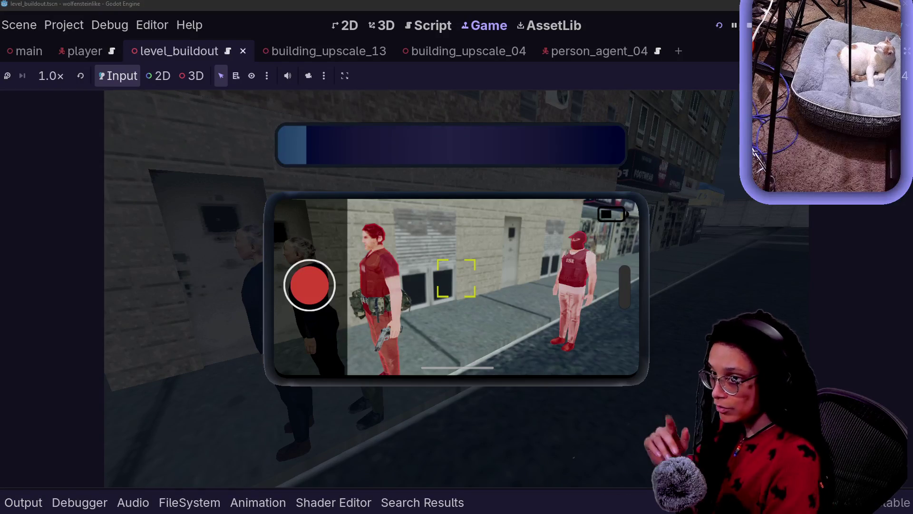